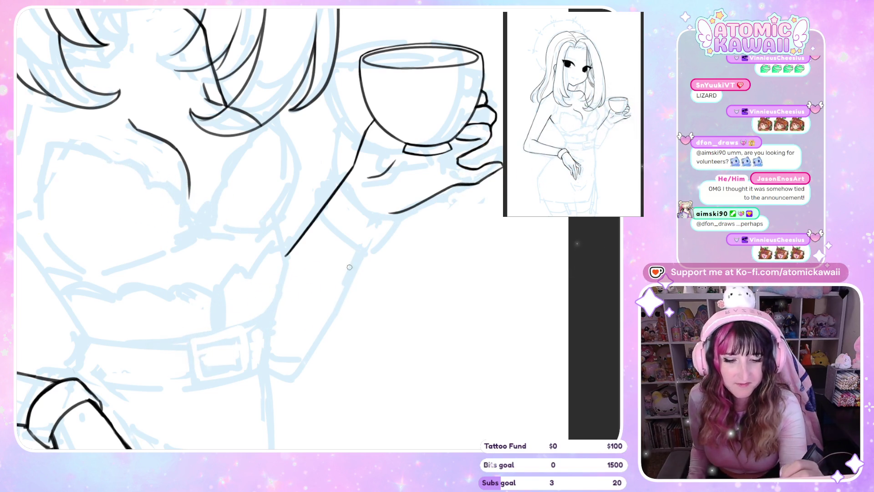
Ink the forearm line from the teacup hand down to the belt, redrawing it longer after a mirrored check.
drag(269, 368, 286, 379)
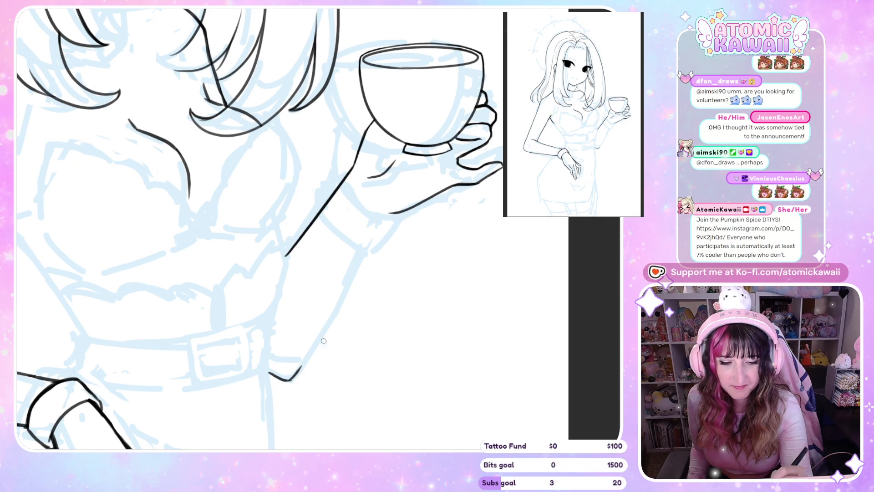
key(m)
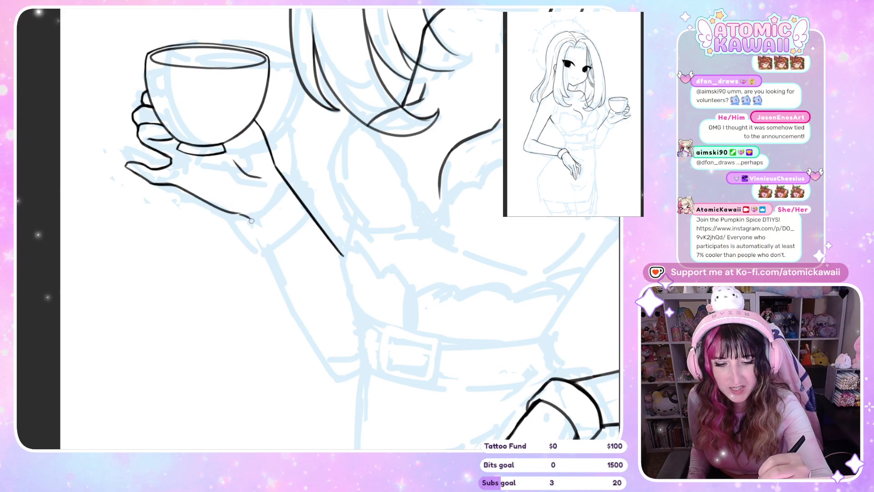
drag(246, 215, 266, 258)
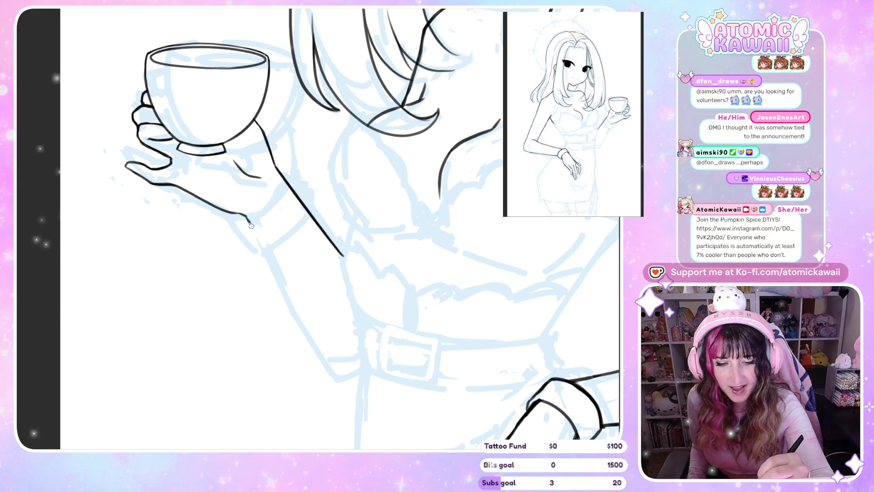
key(ctrl+z)
mouse_move(248, 218)
mouse_down()
mouse_move(300, 329)
mouse_move(332, 375)
mouse_move(348, 380)
mouse_up()
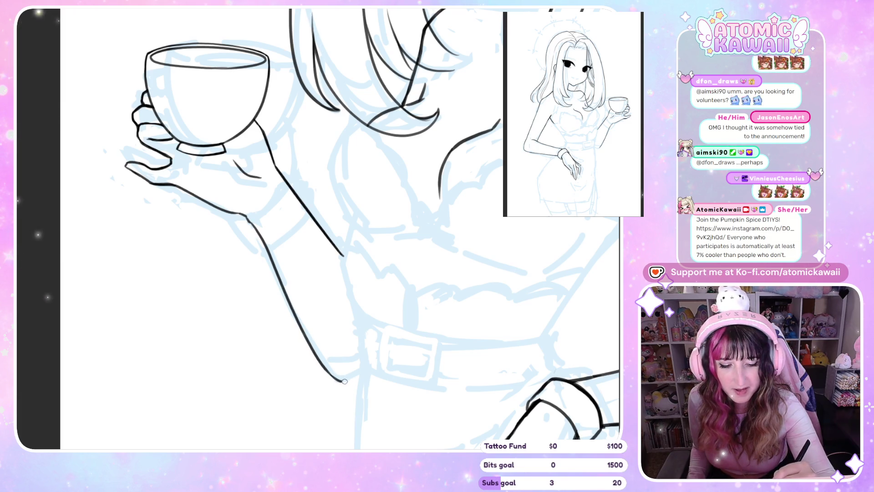
key(h)
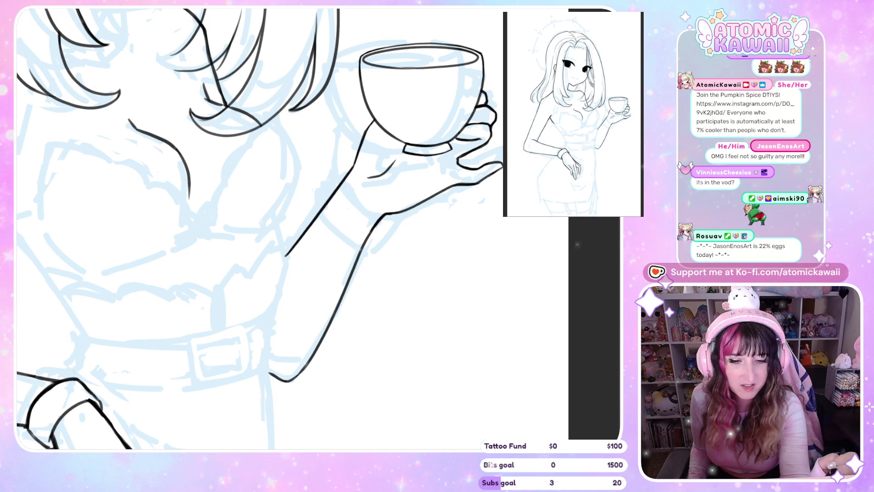
Ink a reshaped curved wrist line and the cuff curve across the forearm.
key(h)
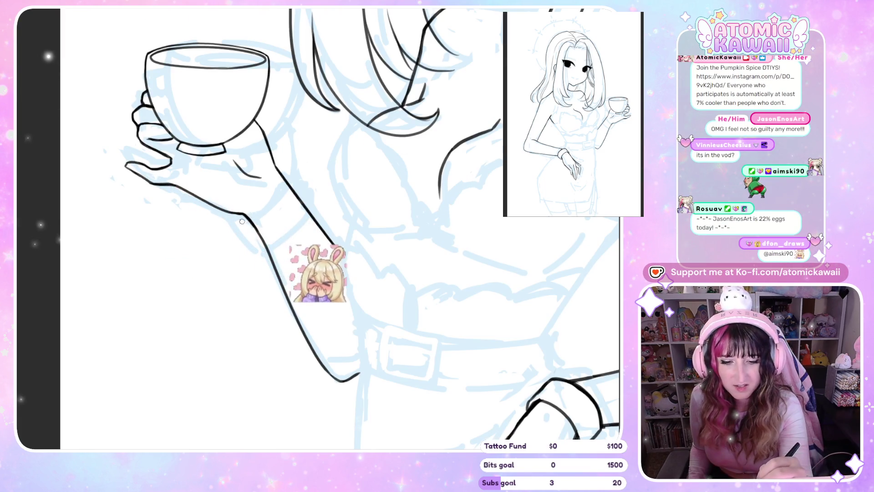
mouse_move(248, 214)
mouse_down()
mouse_move(265, 205)
mouse_move(277, 166)
mouse_up()
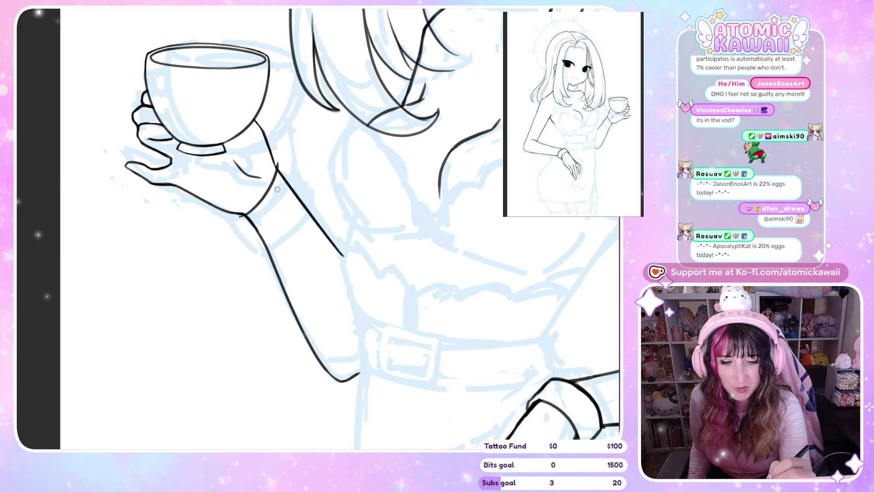
key(ctrl+z)
drag(245, 214, 276, 167)
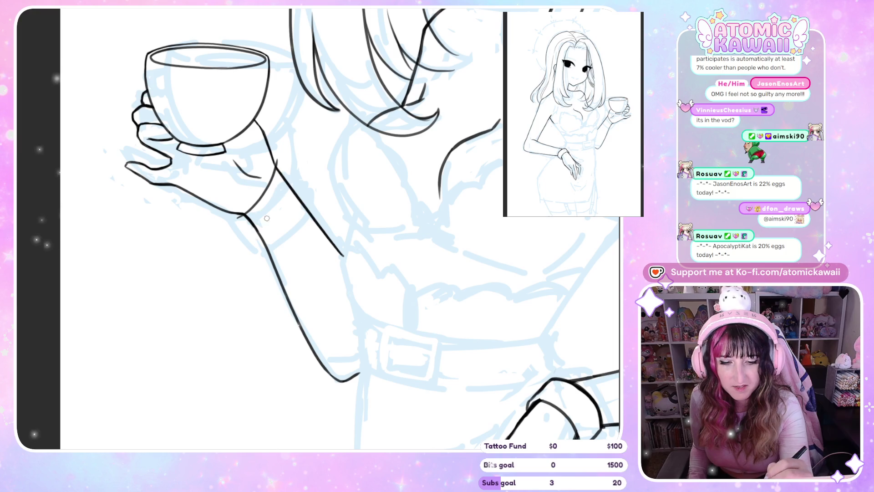
drag(253, 248, 295, 199)
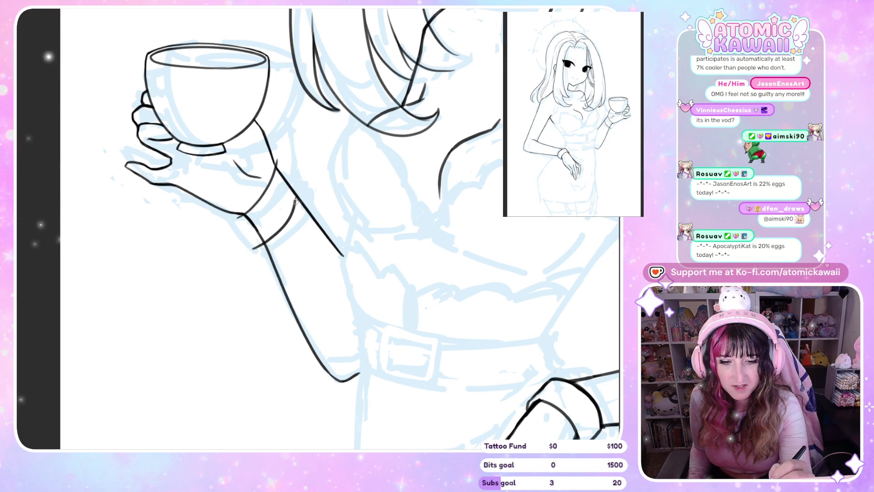
key(m)
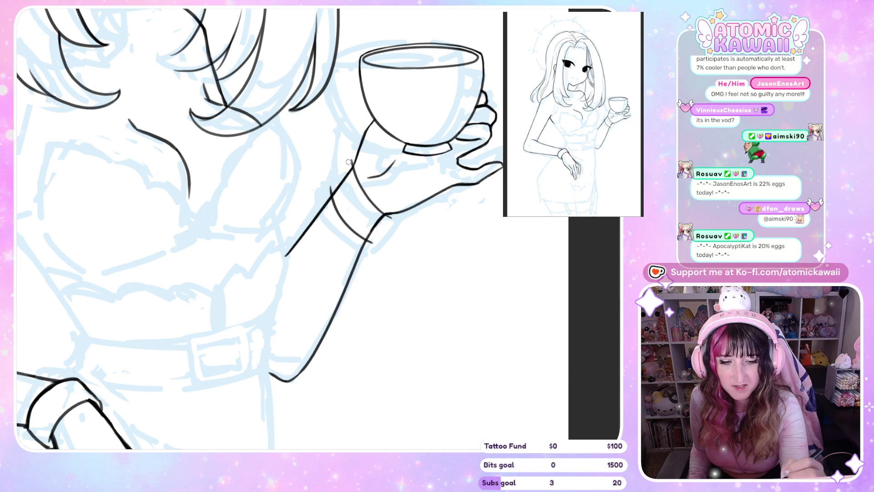
Add the inner wrist stroke toward the hand and a short line along the cuff.
drag(367, 177, 394, 160)
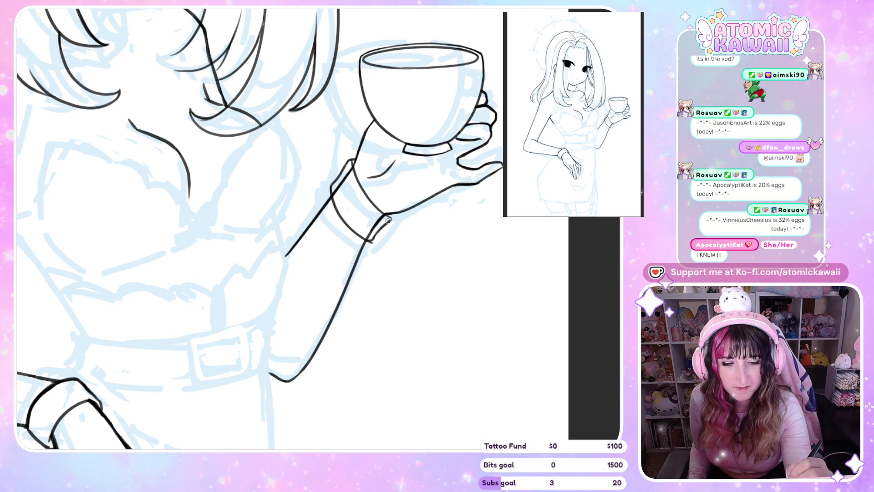
drag(389, 219, 370, 242)
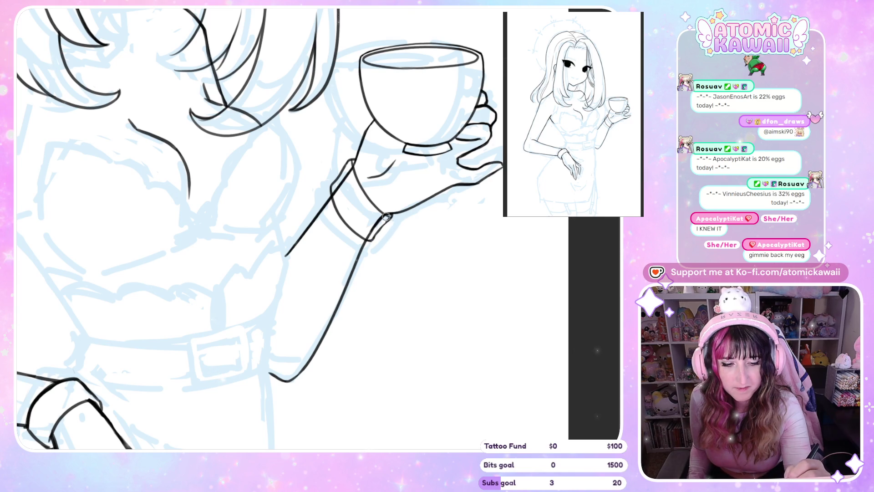
key(h)
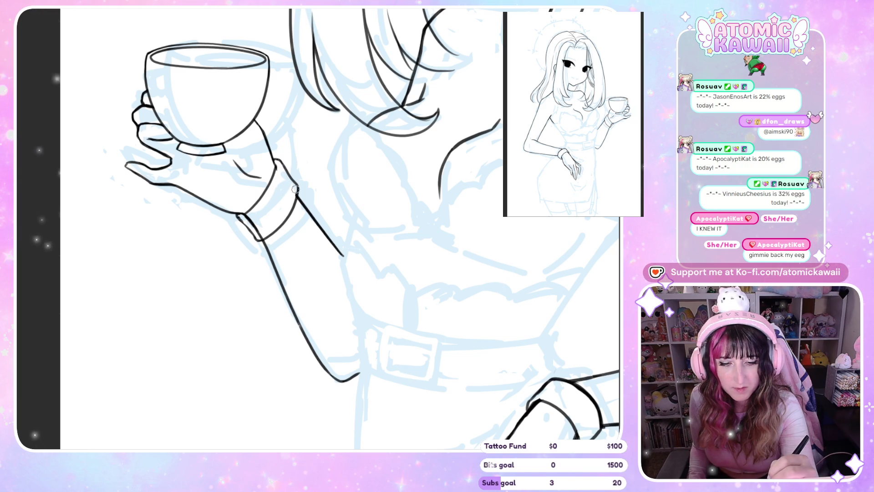
key(h)
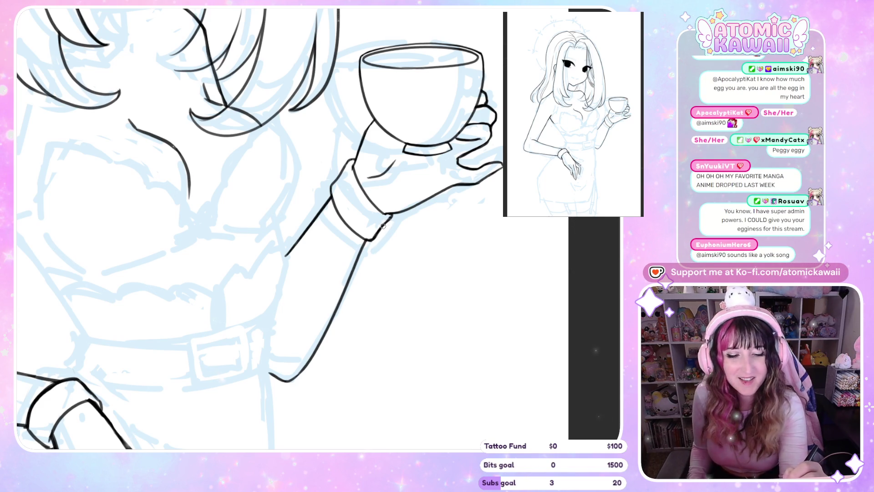
key(h)
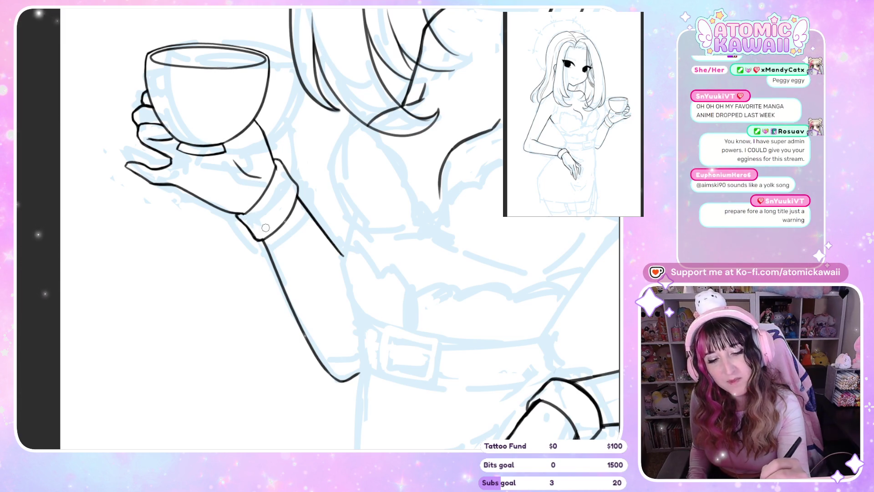
Handwrite a line of capital letters in the blank area right of the forearm.
key(h)
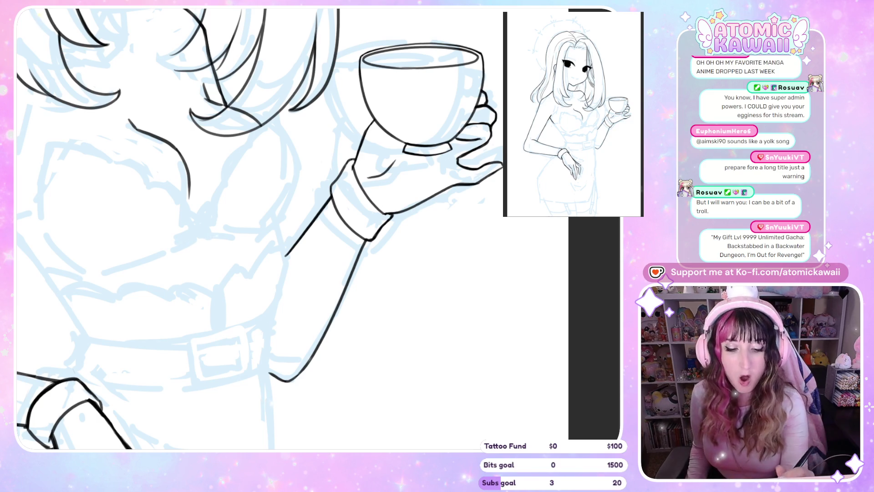
drag(372, 278, 371, 286)
mouse_move(366, 273)
mouse_down()
mouse_move(406, 279)
mouse_move(457, 255)
mouse_move(496, 255)
mouse_move(516, 238)
mouse_up()
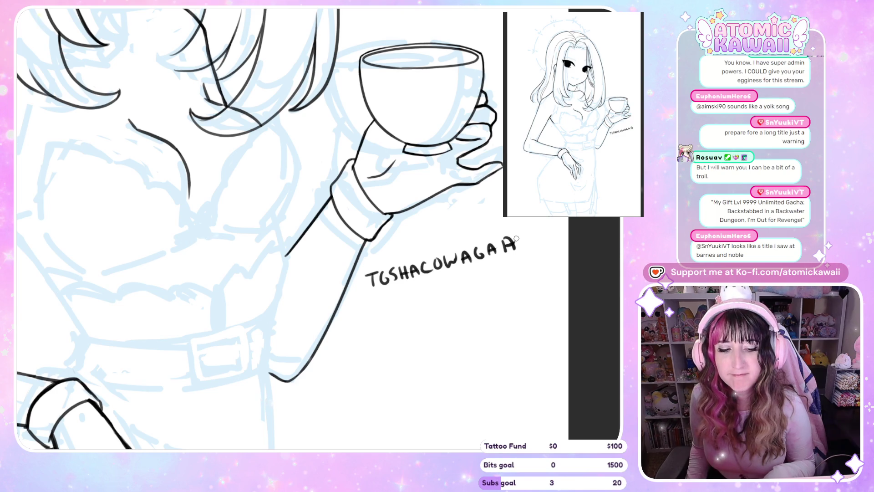
Lasso-select the handwritten lettering and clear it from the canvas.
mouse_move(537, 257)
mouse_down()
mouse_move(551, 247)
mouse_move(369, 254)
mouse_move(374, 303)
mouse_up()
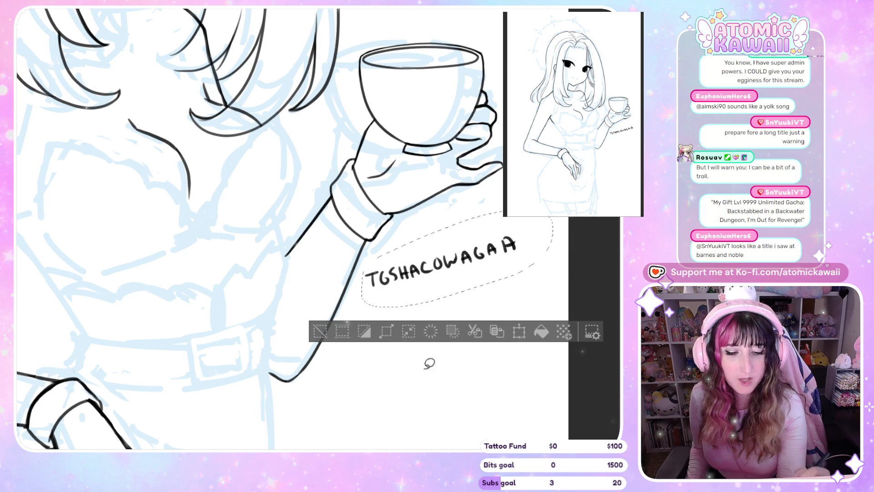
click(427, 340)
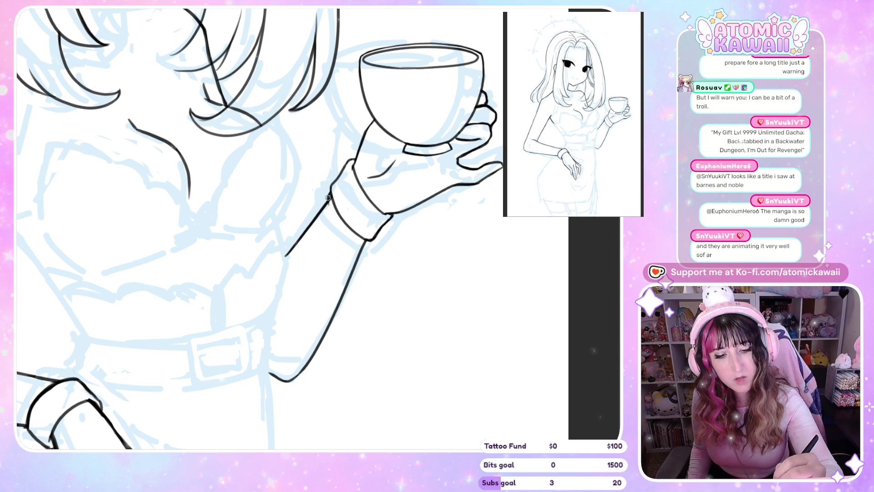
Add a short stroke across the teacup wrist, then pan down to the belt and lower hand.
key(m)
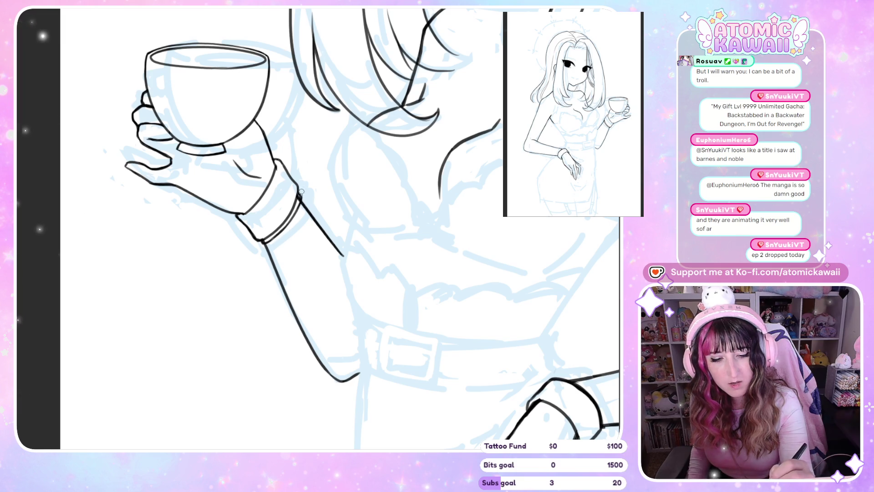
scroll(295, 214, left, 5)
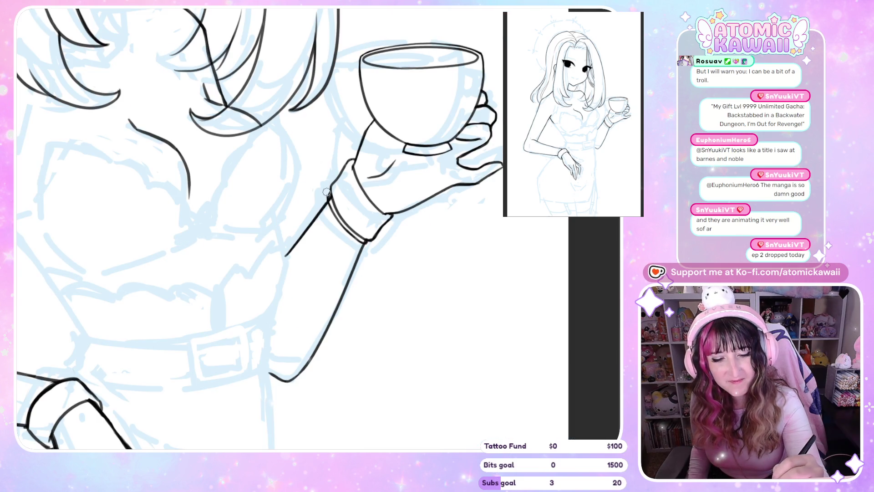
key(h)
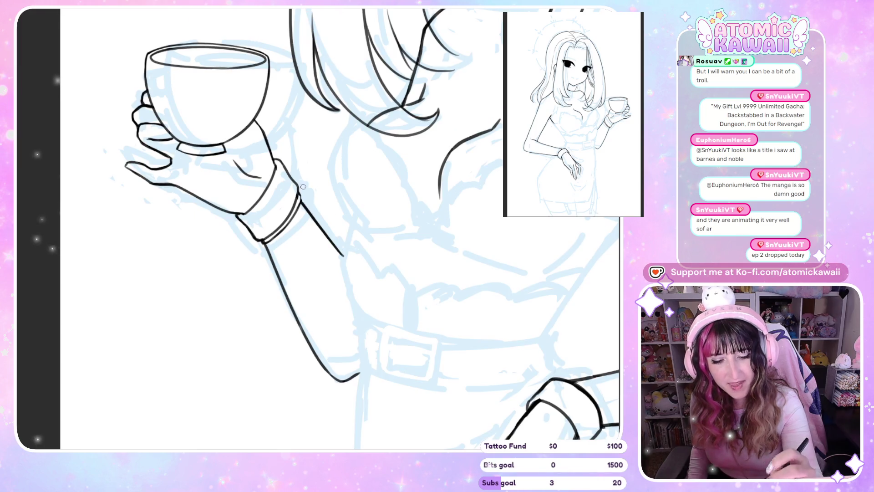
key(h)
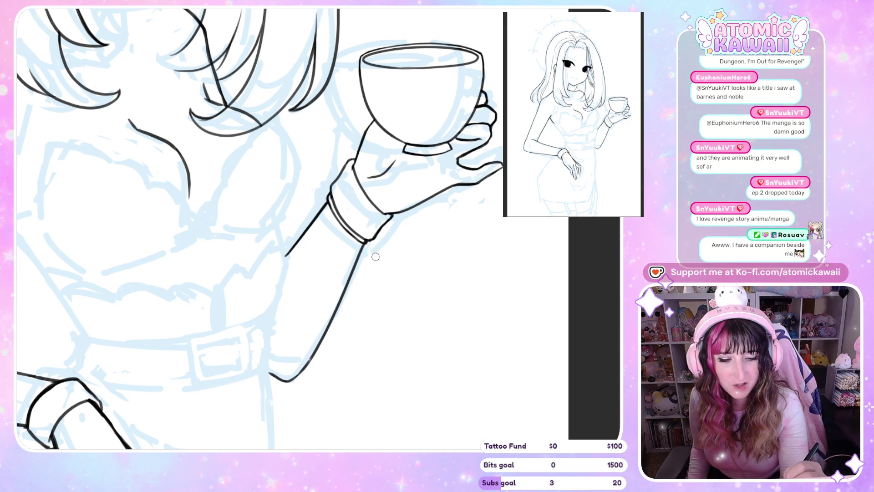
drag(367, 177, 394, 161)
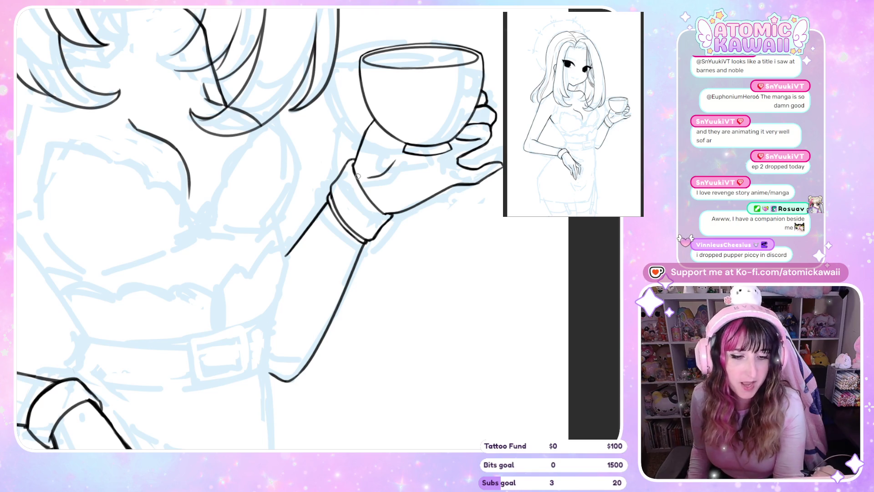
mouse_move(358, 176)
mouse_down()
mouse_move(397, 114)
mouse_move(408, 49)
mouse_up()
Ink a thin line along the left edge of the lower wrist's bracelet, checking it mirrored.
key(h)
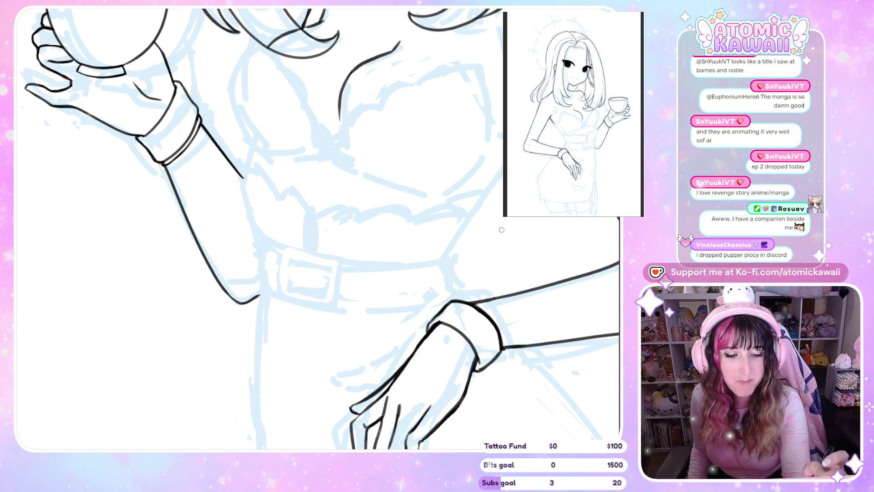
key(h)
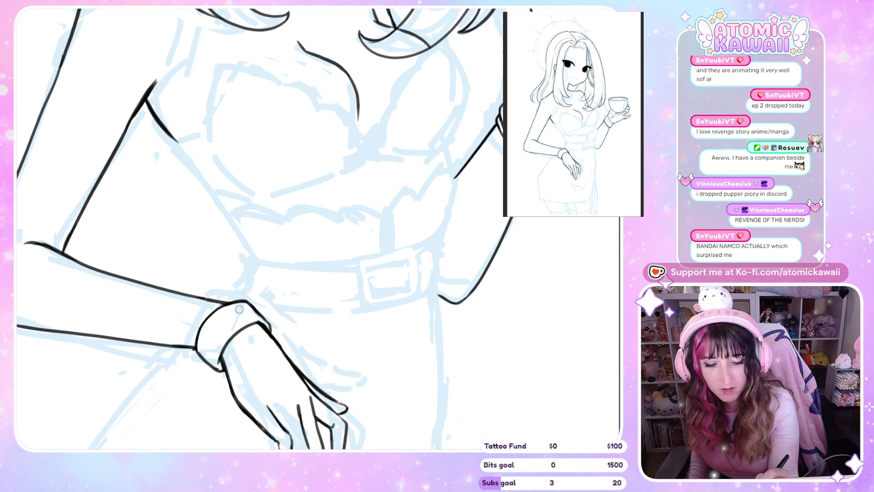
key(h)
key(h)
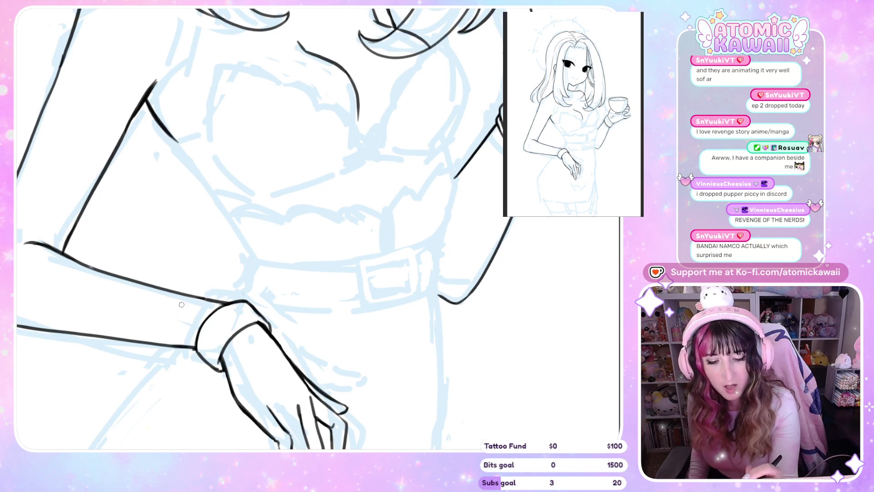
mouse_move(196, 331)
mouse_down()
mouse_move(194, 349)
mouse_move(204, 316)
mouse_up()
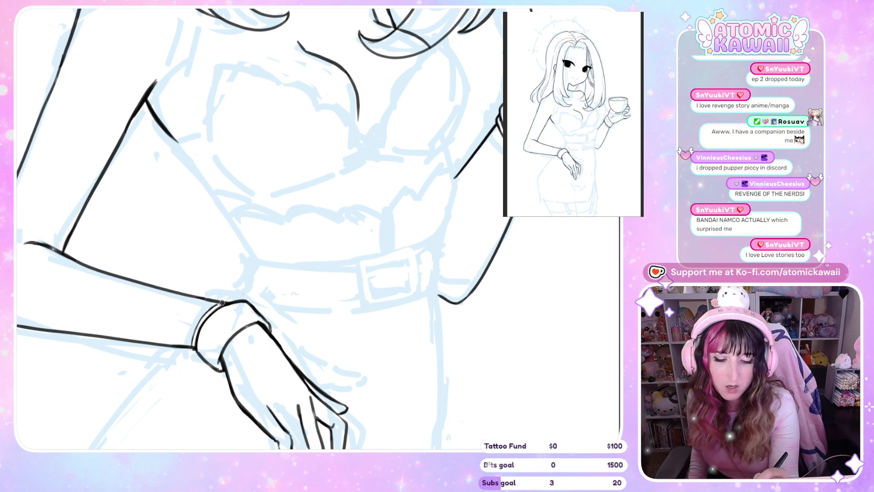
key(m)
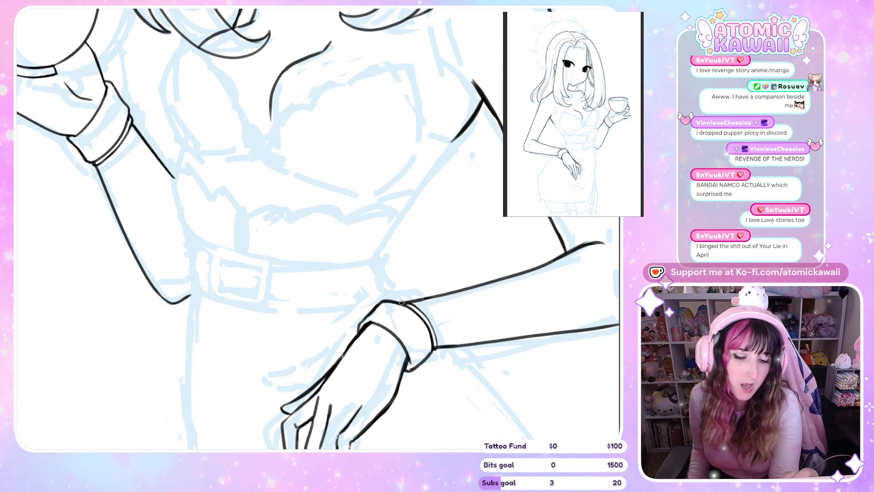
key(m)
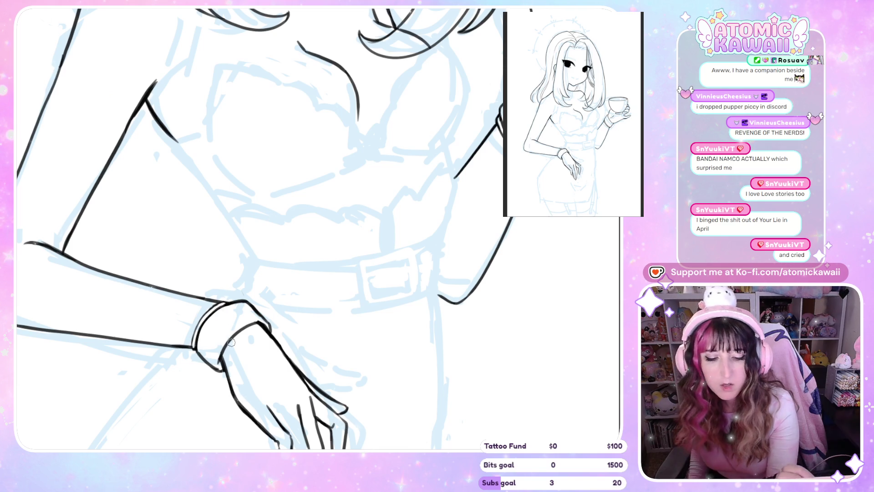
key(h)
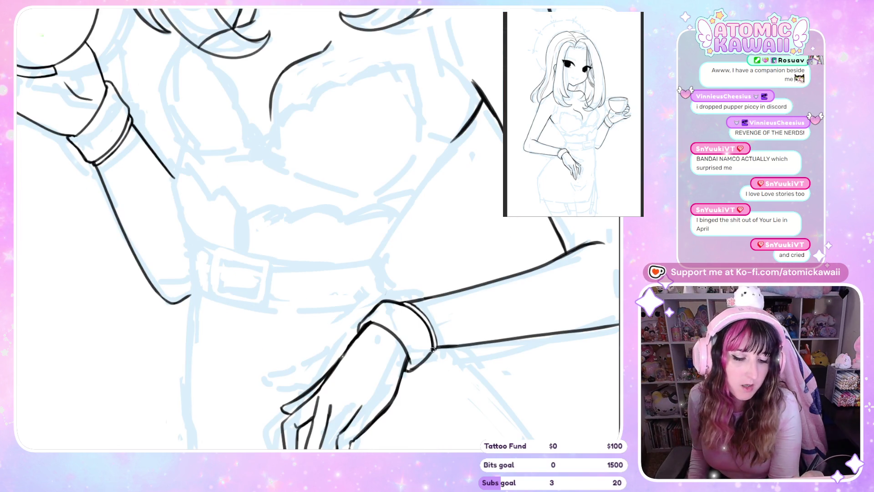
key(h)
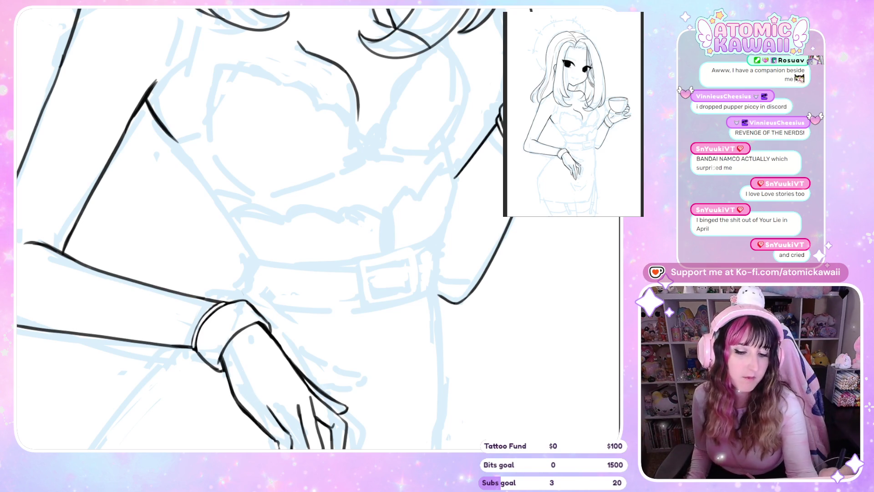
Start the chest contour with a short upward stroke, removing a stray dash.
scroll(276, 232, down, 5)
key(h)
key(h)
scroll(276, 232, down, 1)
scroll(282, 197, up, 3)
scroll(283, 197, up, 1)
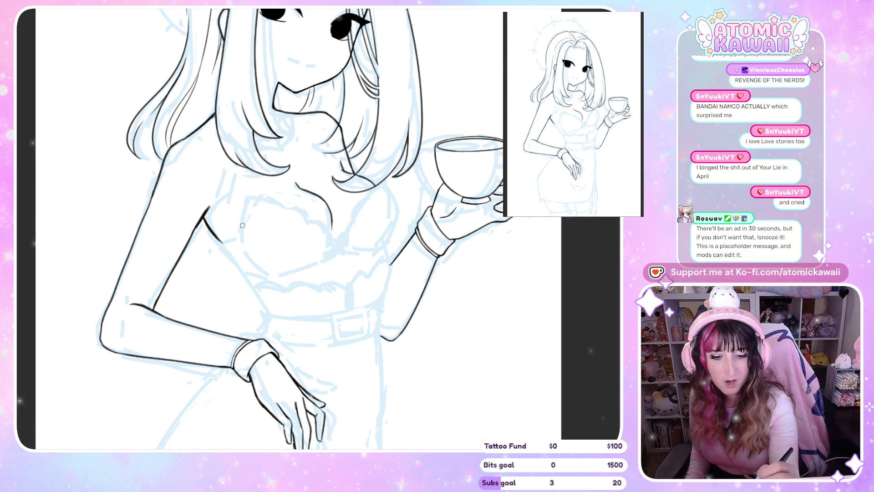
scroll(239, 226, down, 3)
scroll(290, 174, up, 3)
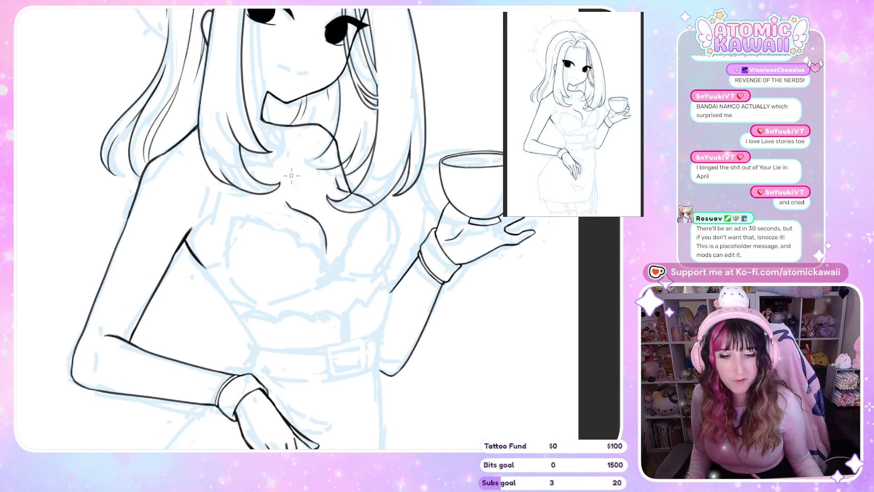
scroll(292, 206, up, 1)
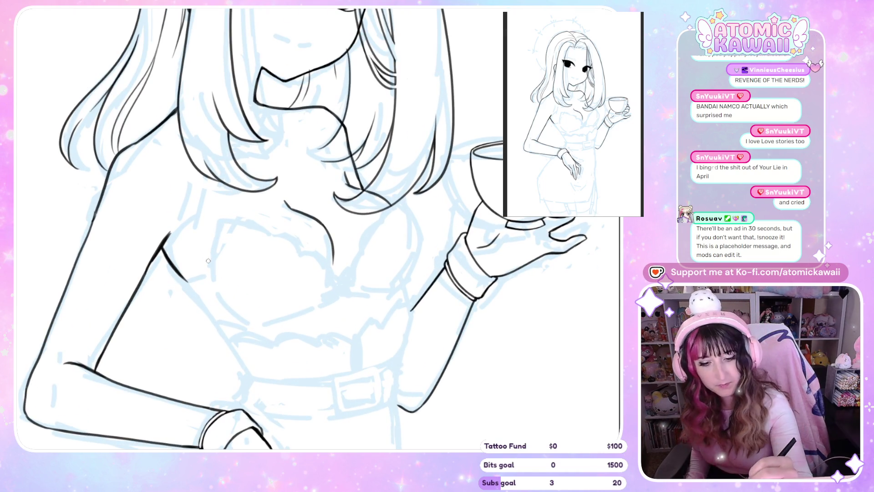
drag(212, 273, 211, 264)
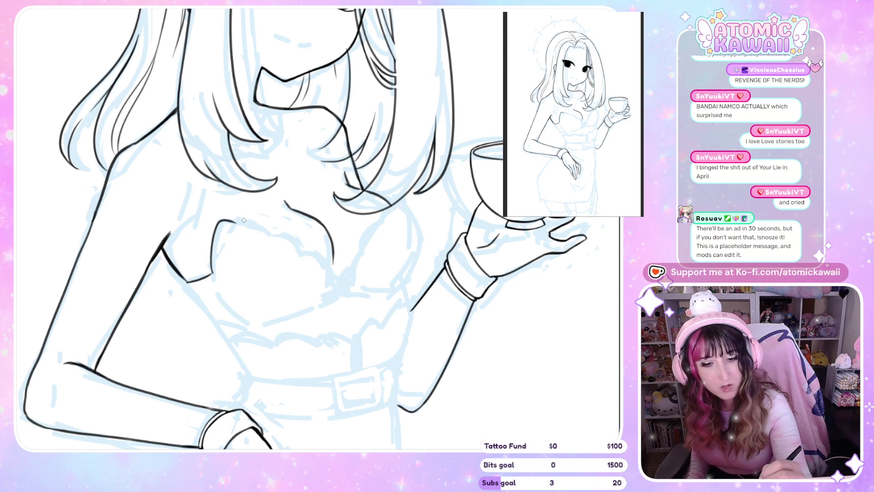
key(m)
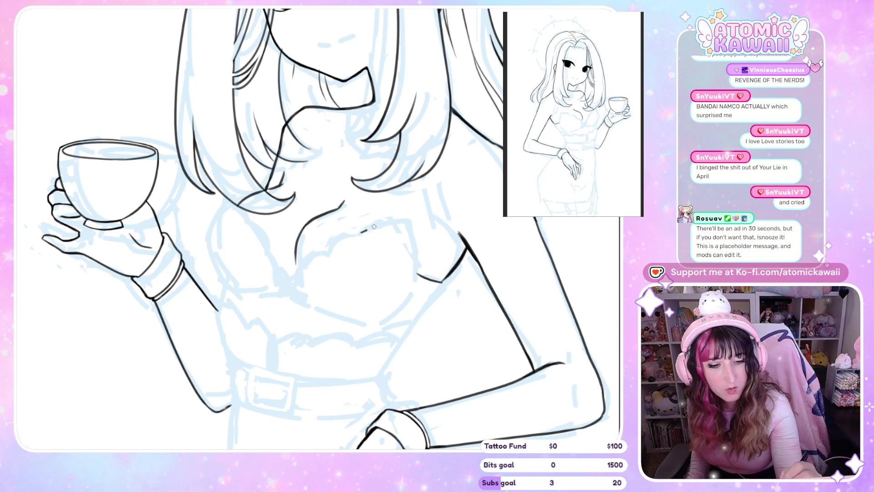
key(ctrl+z)
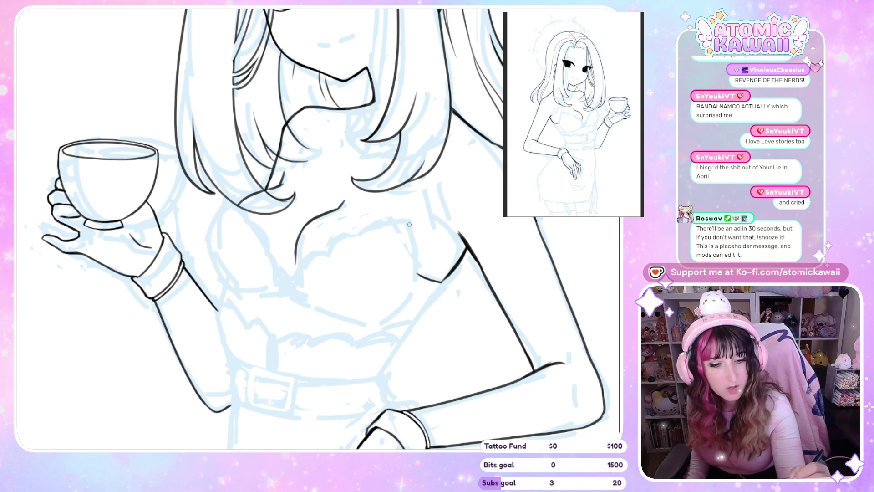
Redraw the left bust contour with a hooked top after undoing earlier attempts.
drag(411, 219, 415, 272)
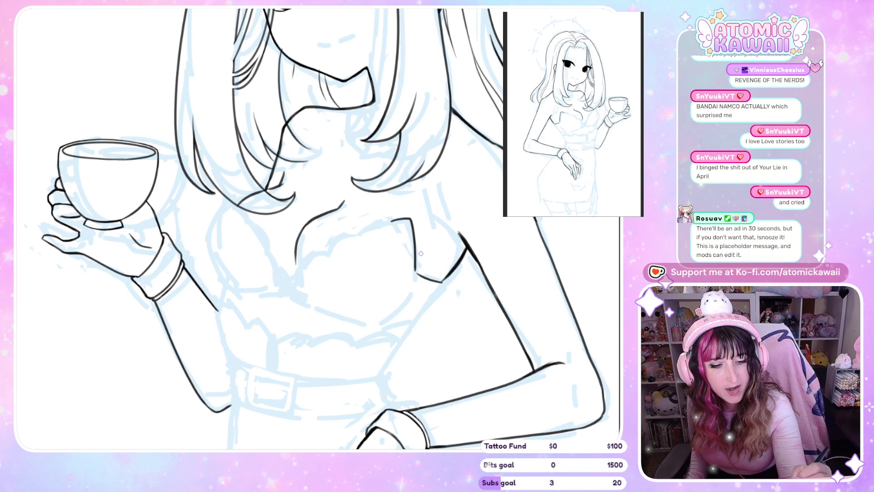
key(m)
key(ctrl+z)
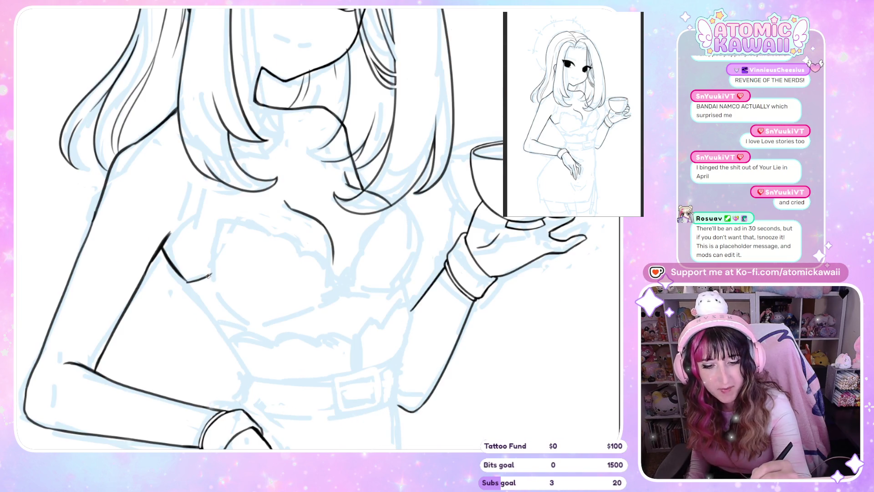
key(ctrl+z)
mouse_move(212, 275)
mouse_down()
mouse_move(216, 230)
mouse_move(235, 221)
mouse_up()
key(m)
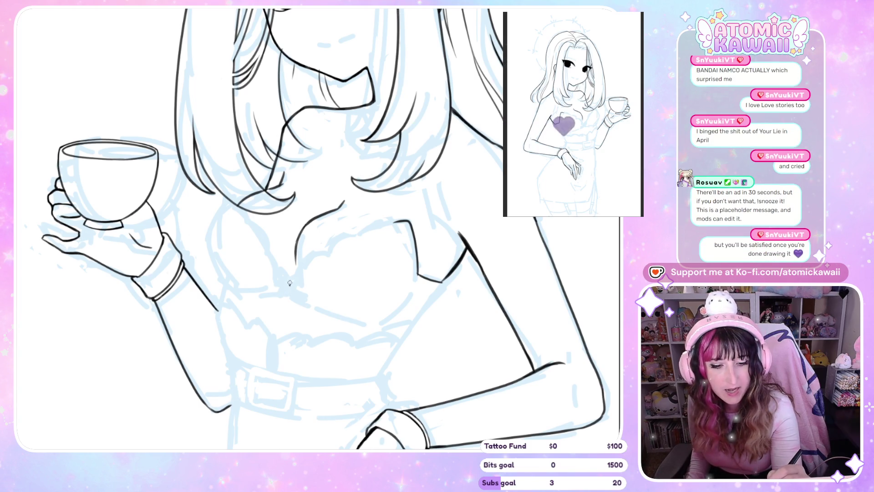
Ink the cleavage curve and the neckline edge along the bust top.
drag(290, 285, 310, 264)
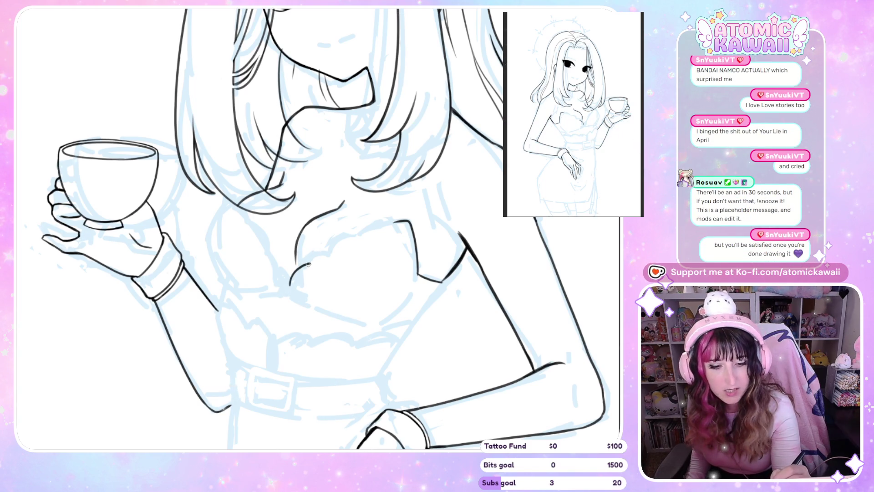
key(ctrl+z)
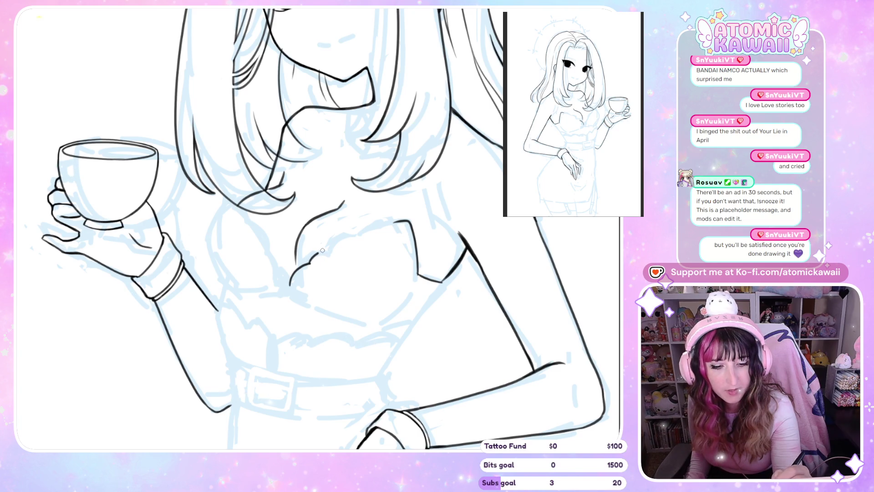
drag(320, 252, 328, 248)
key(ctrl+z)
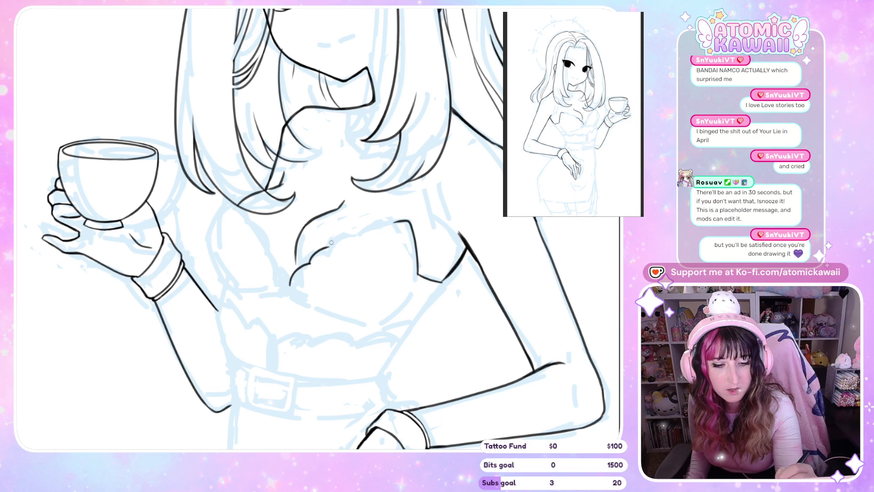
drag(333, 239, 364, 231)
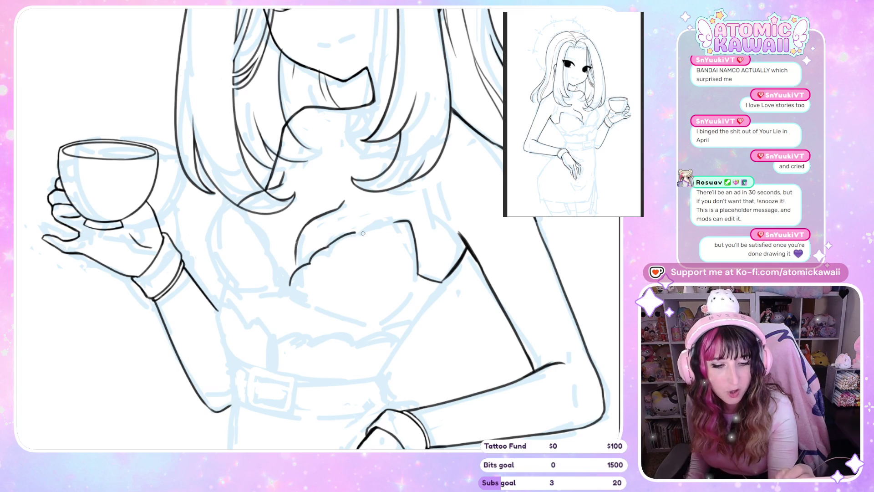
key(ctrl+z)
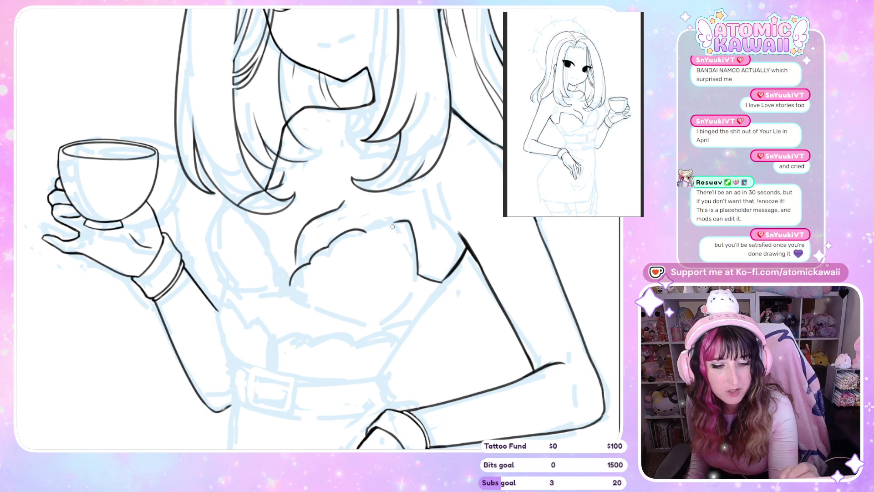
drag(366, 232, 398, 219)
key(h)
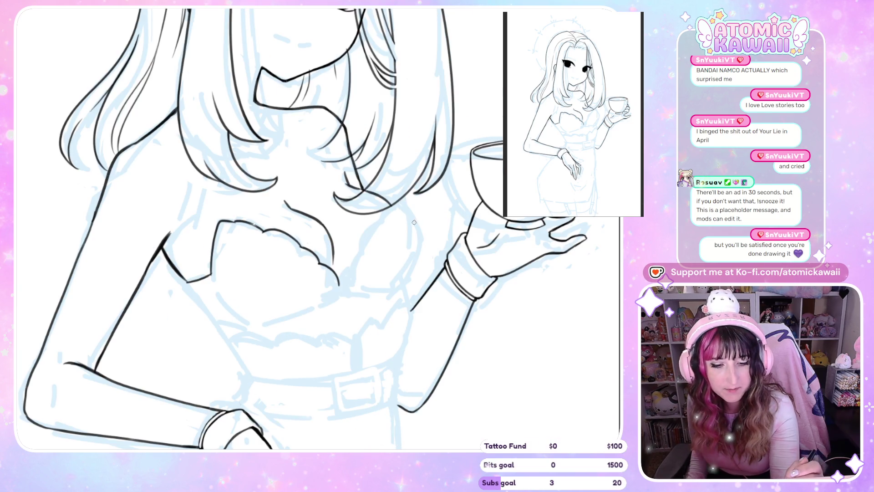
key(h)
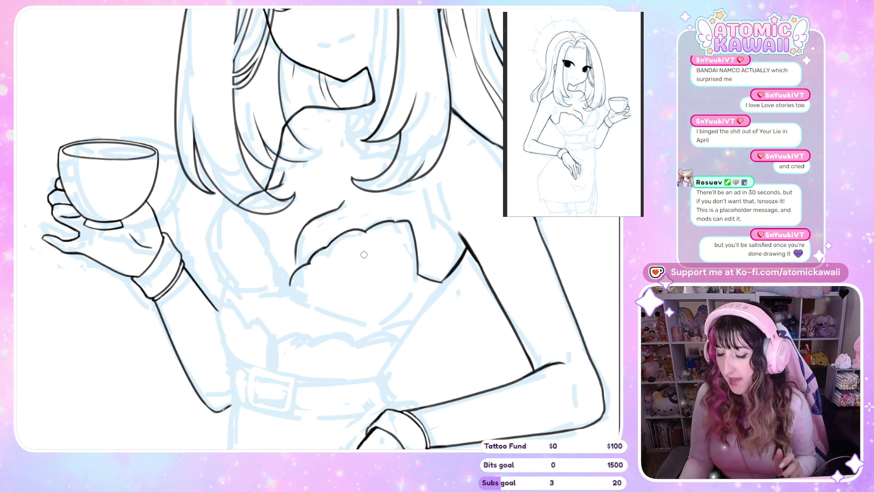
Erase part of the lower cup line and redraw the left cup's lower curve.
scroll(413, 214, down, 3)
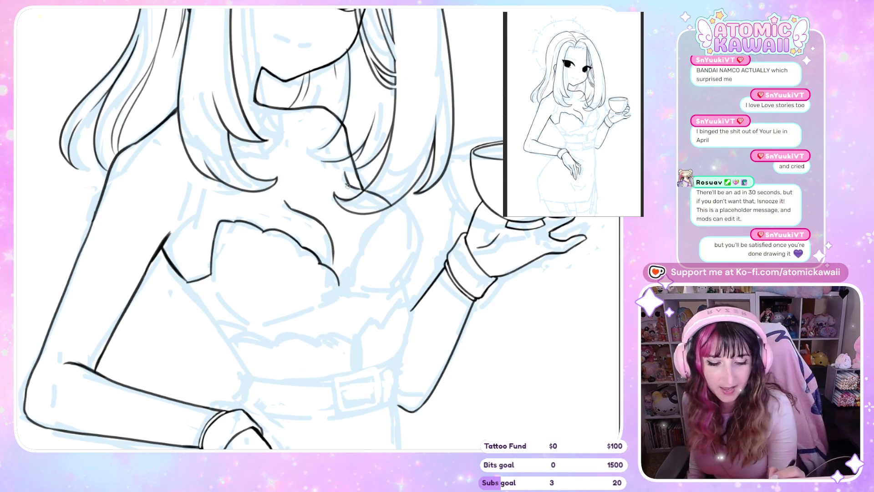
scroll(413, 214, up, 3)
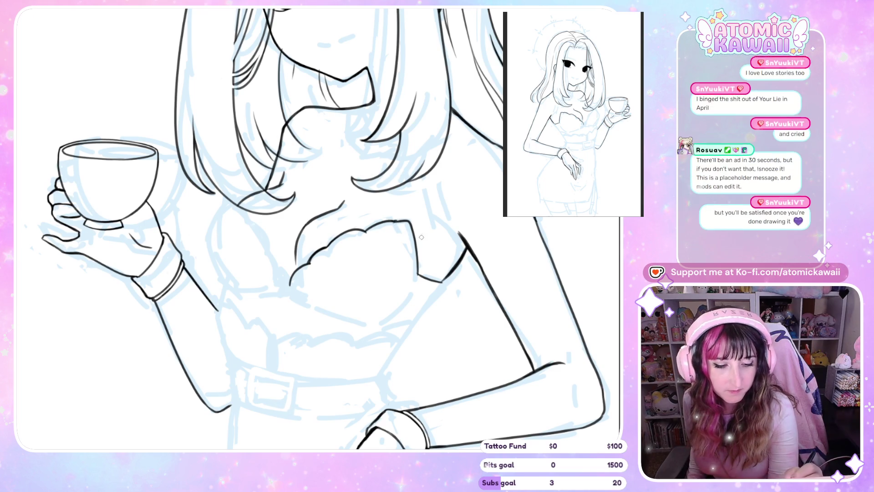
key(h)
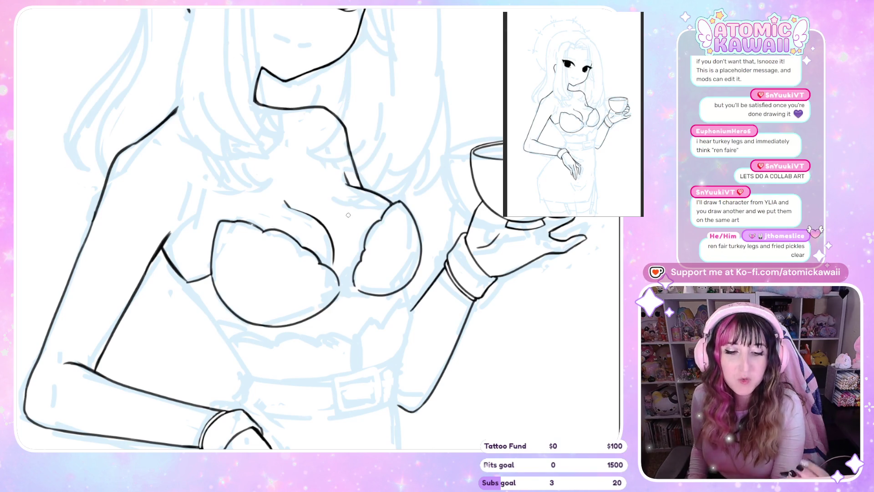
key(h)
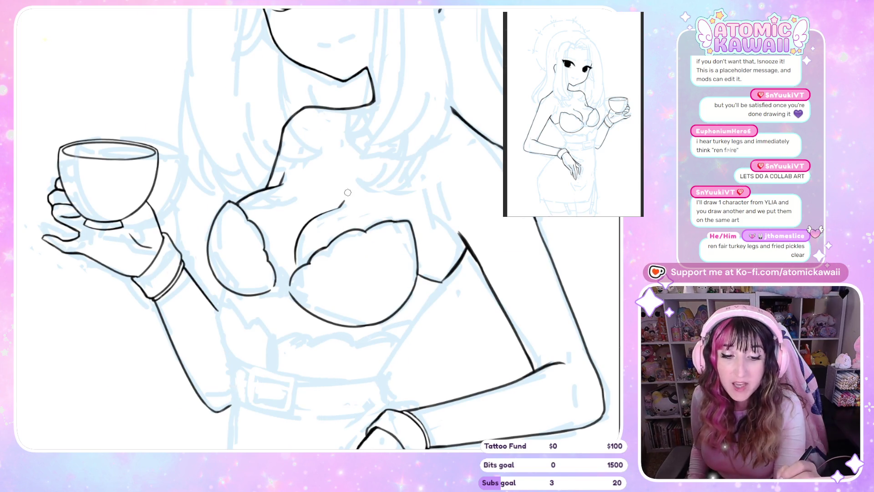
key(h)
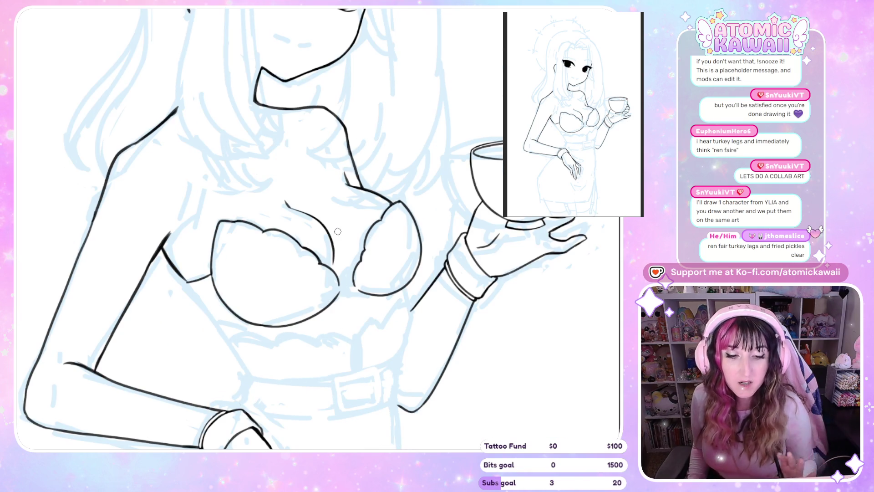
key(h)
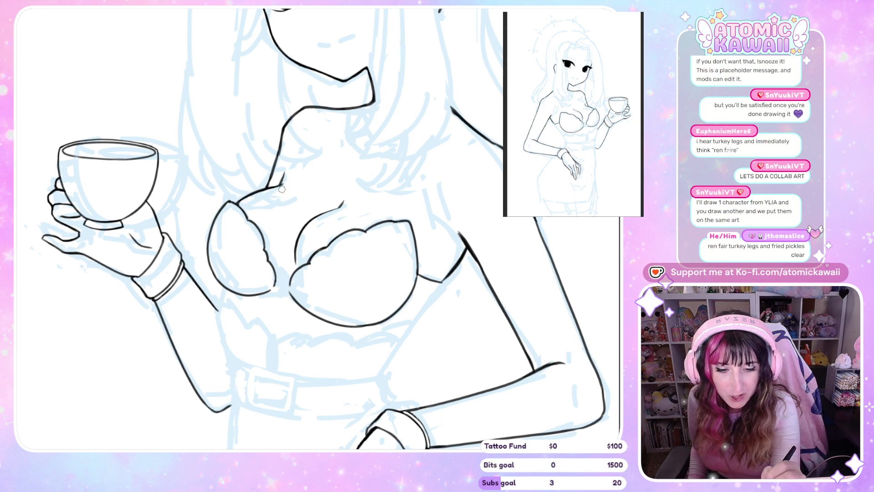
key(h)
key(h)
key(h)
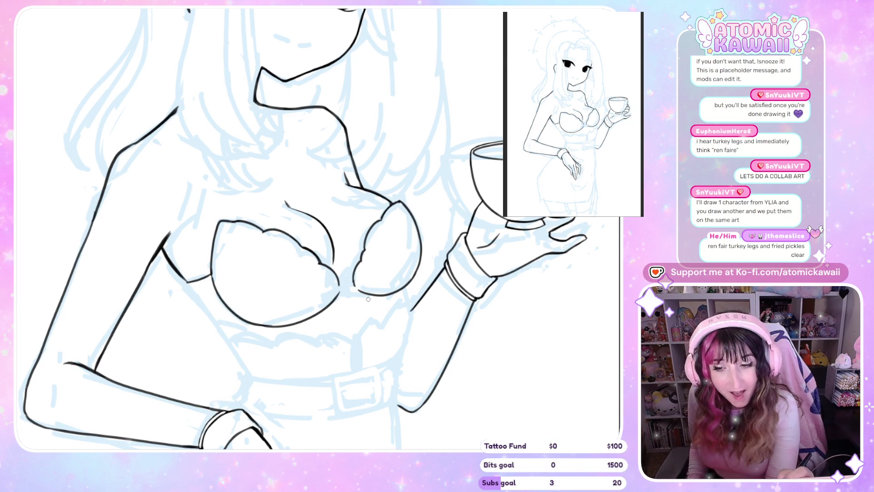
key(h)
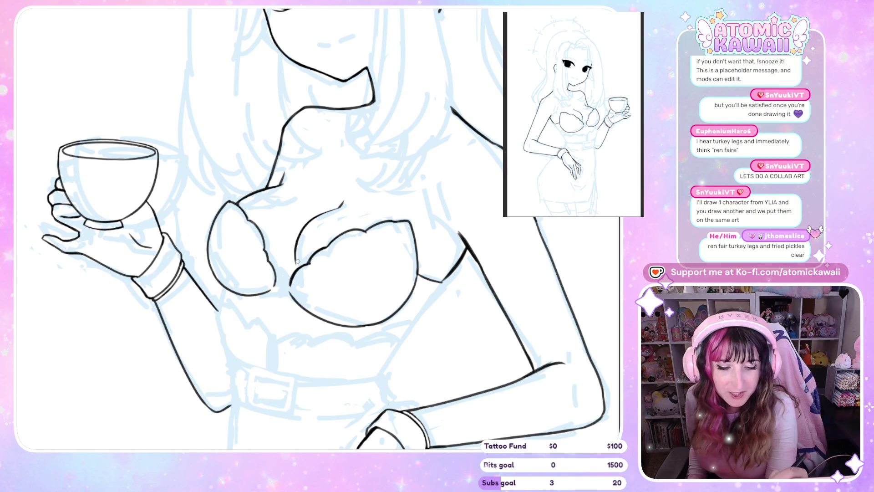
drag(294, 267, 291, 291)
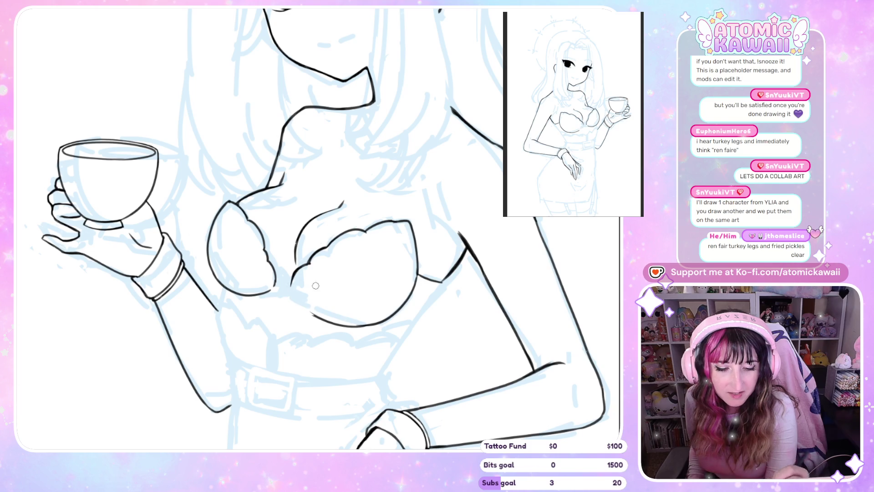
key(h)
mouse_move(233, 313)
mouse_down()
mouse_move(276, 324)
mouse_move(319, 309)
mouse_up()
key(h)
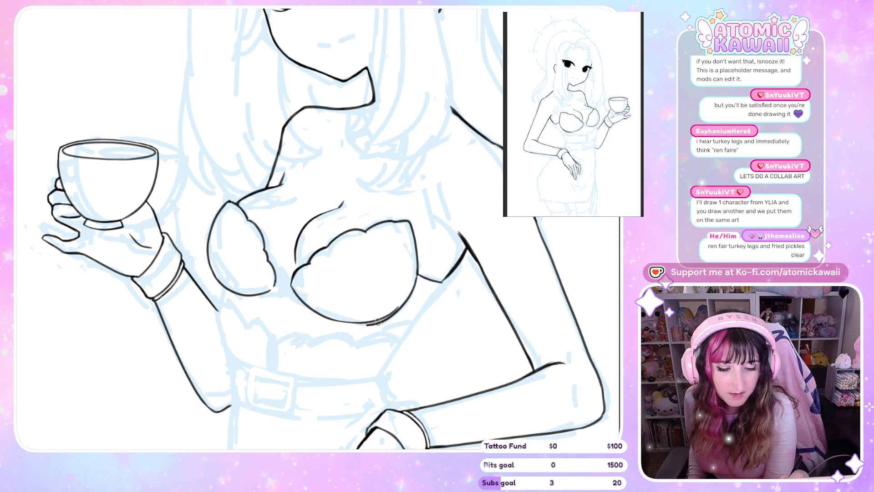
Thicken the cup's lower curve and darken its side edge, then view the whole page.
drag(324, 317, 342, 322)
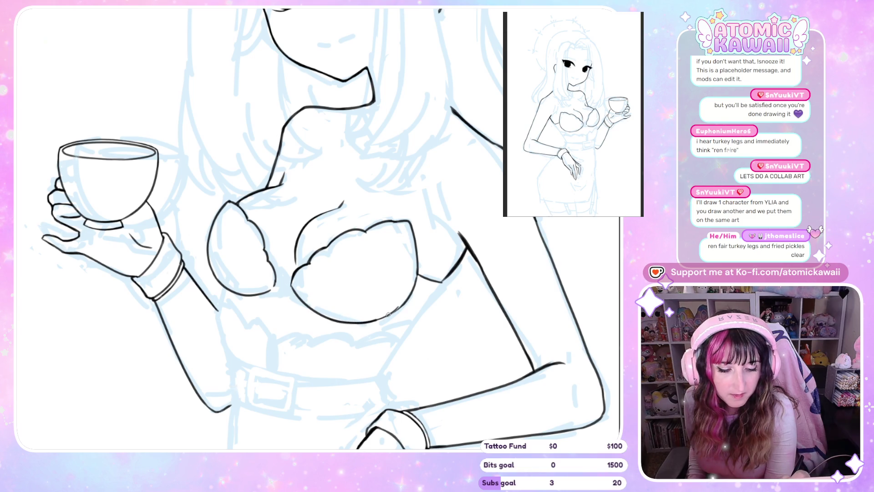
key(h)
drag(211, 265, 214, 283)
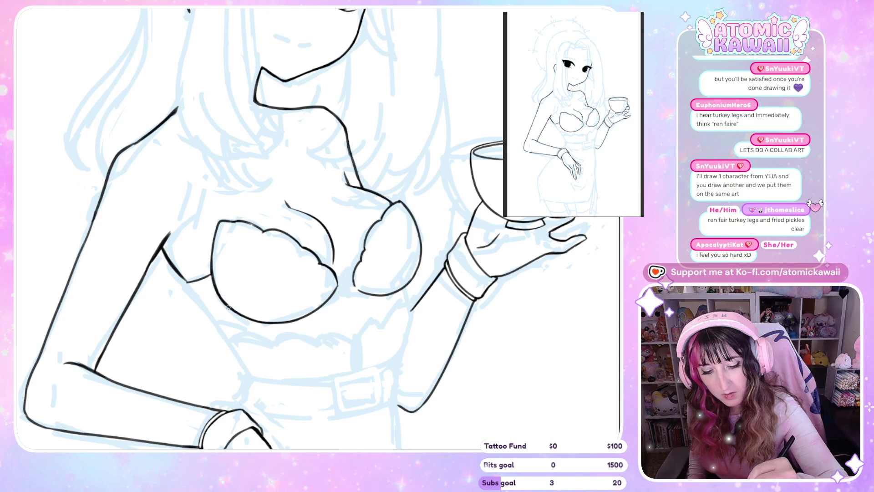
key(h)
key(h)
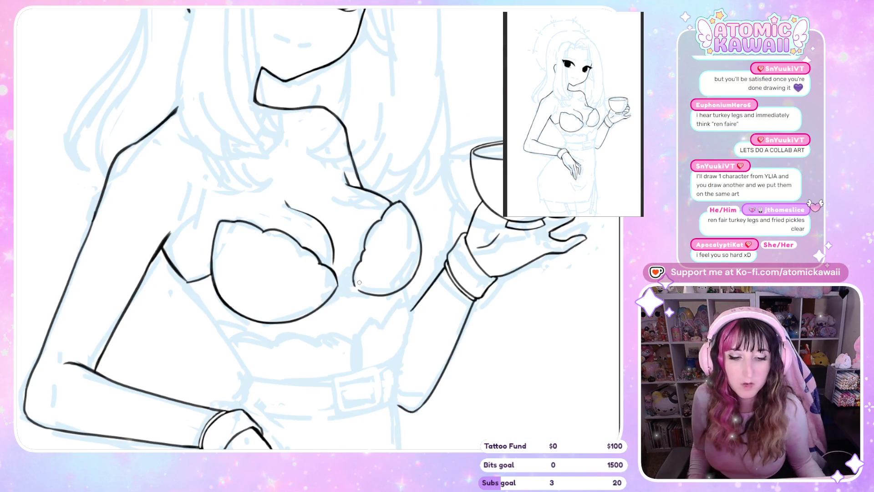
key(ctrl+0)
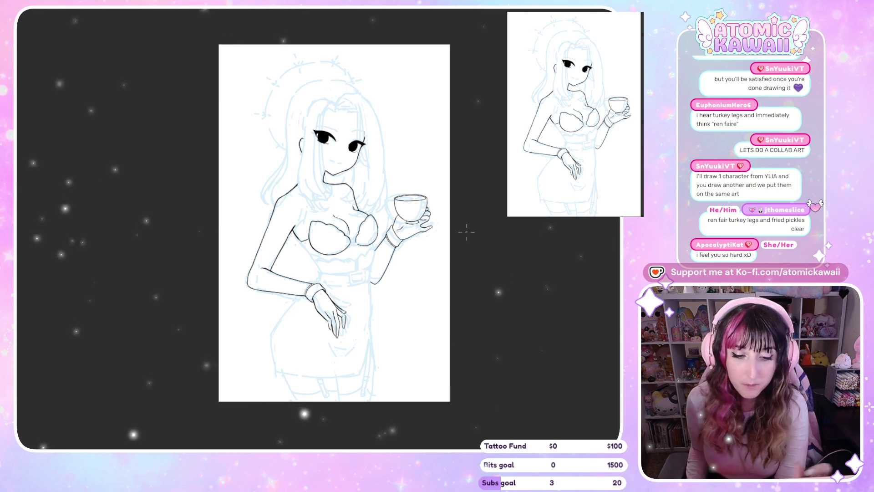
Zoom in on the belt buckle and the cup-holding arm.
scroll(375, 269, up, 1)
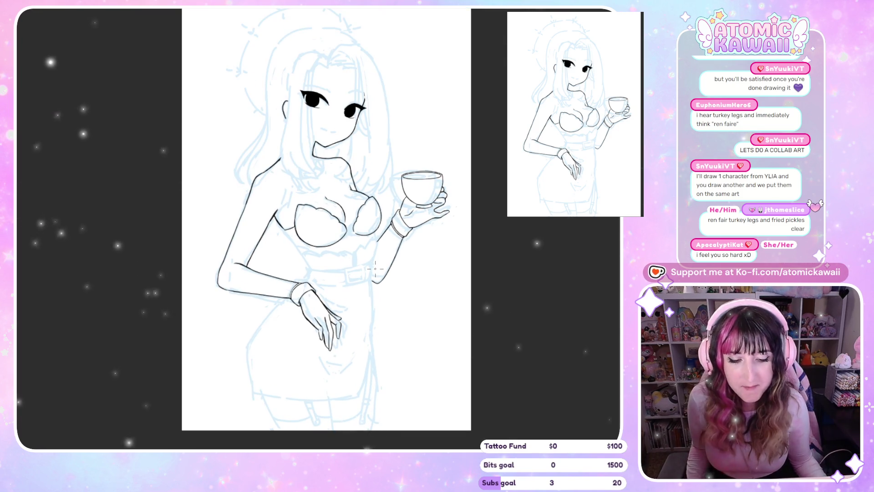
scroll(375, 269, up, 6)
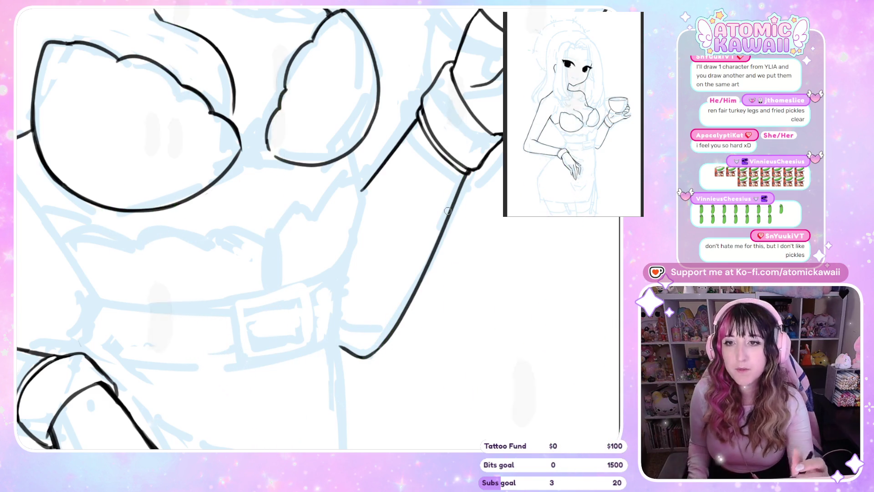
Re-ink the arm outline below the cuff, redrawing the forearm as one thinner line.
key(h)
key(h)
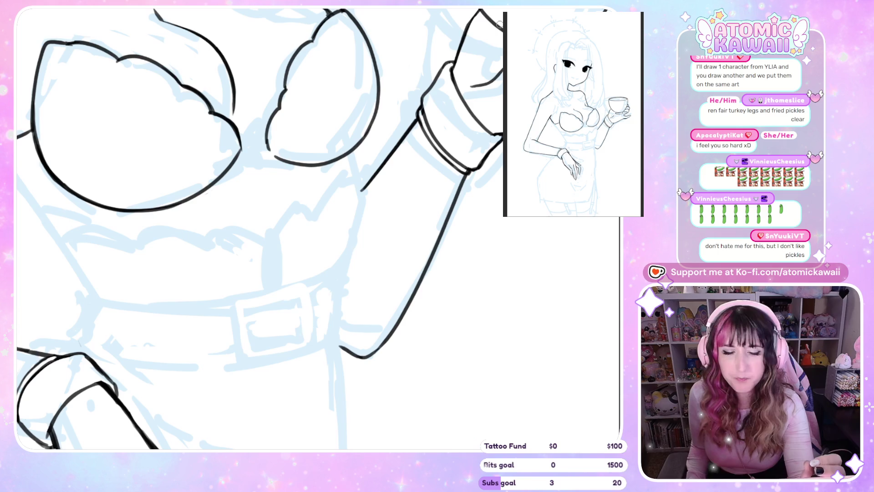
key(h)
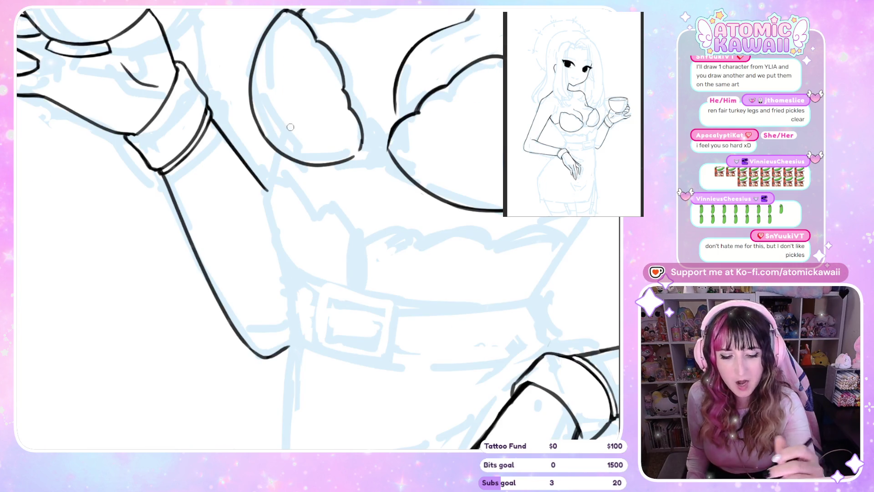
drag(166, 177, 198, 252)
drag(211, 121, 234, 149)
key(ctrl+z)
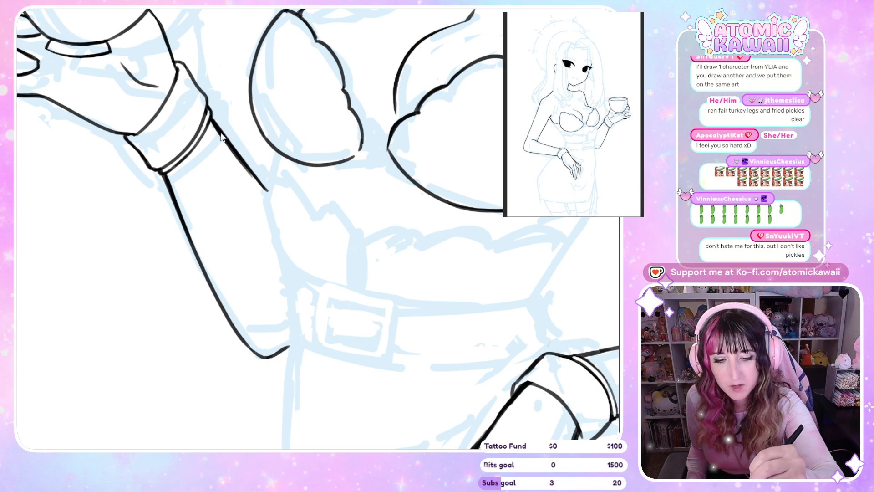
drag(260, 192, 267, 192)
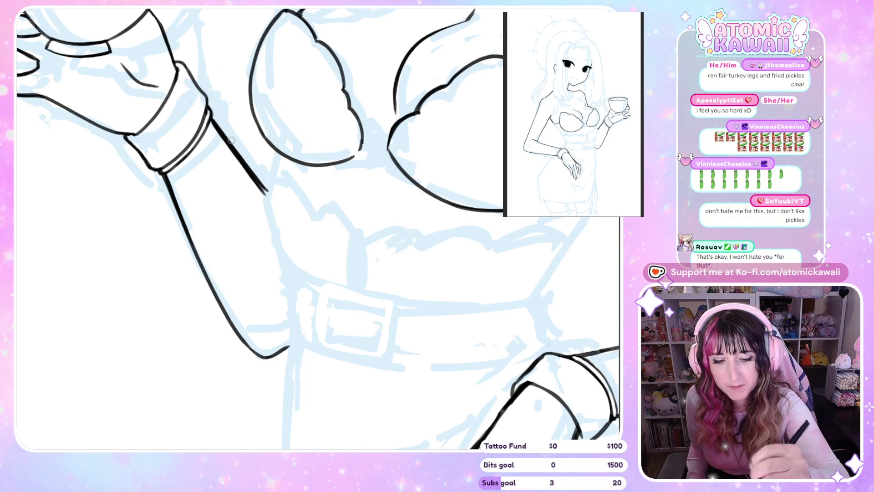
drag(212, 116, 273, 200)
key(m)
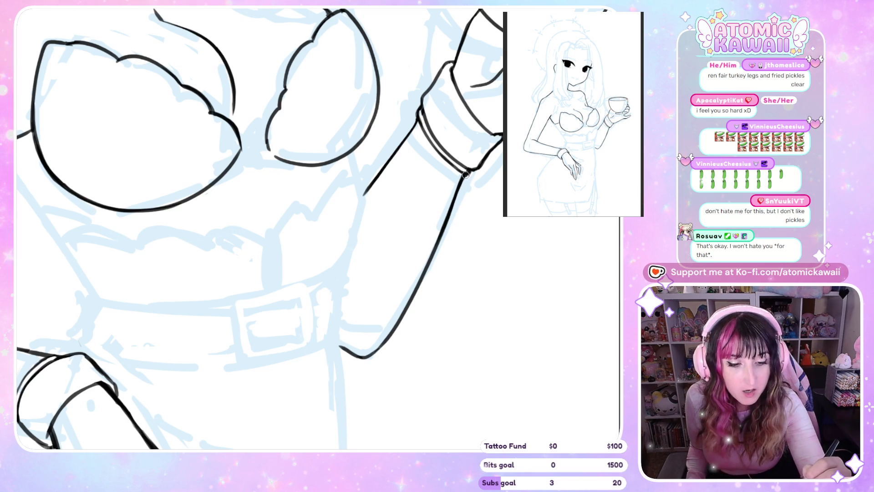
Extend the arm outline down toward the waist and zoom out to the whole torso.
key(h)
key(h)
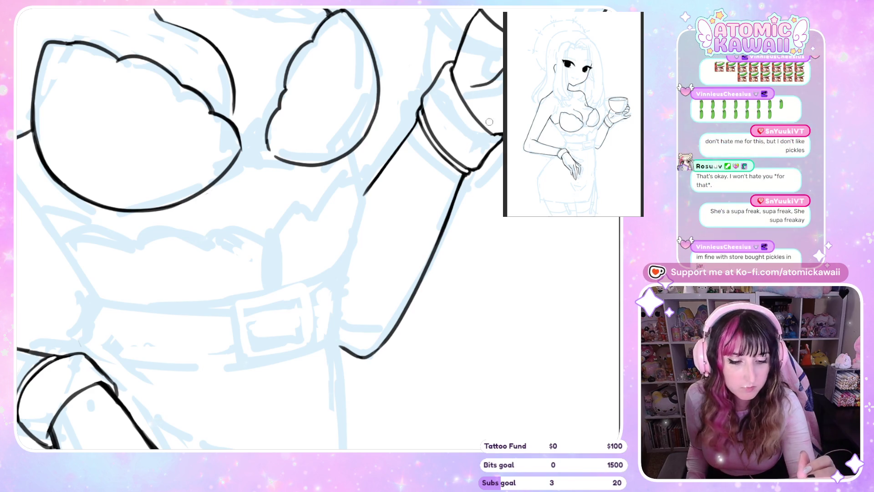
key(h)
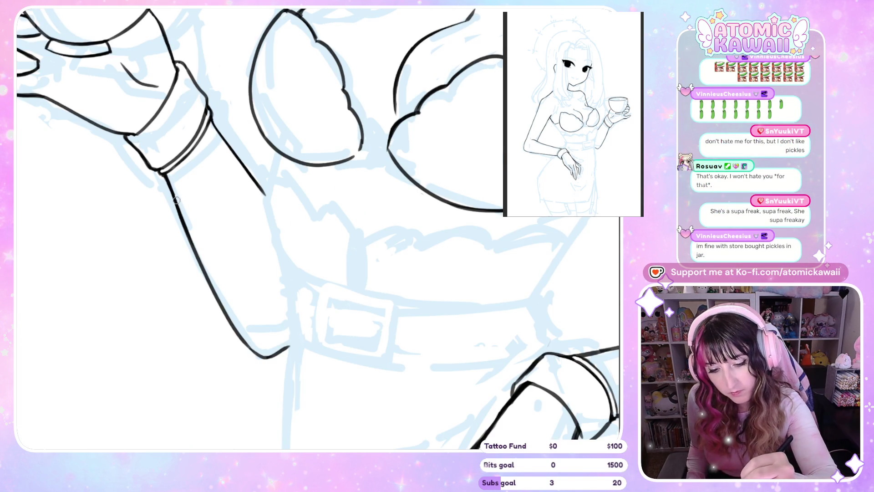
drag(196, 247, 223, 307)
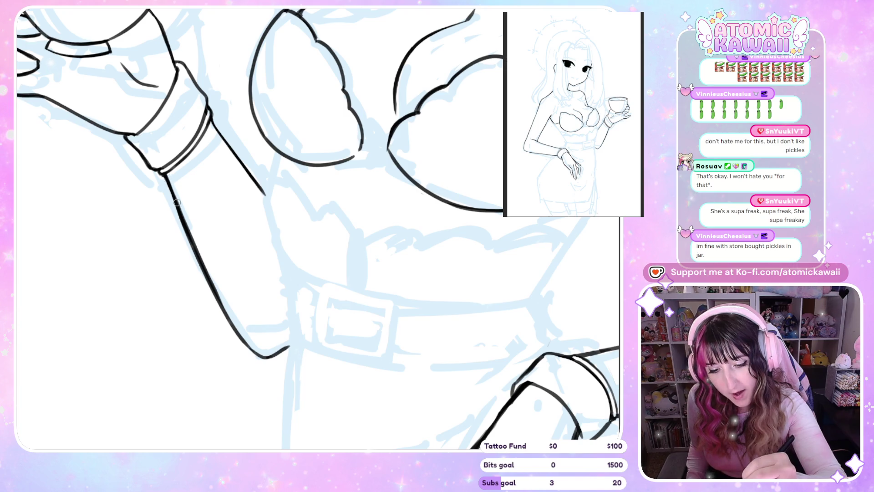
key(h)
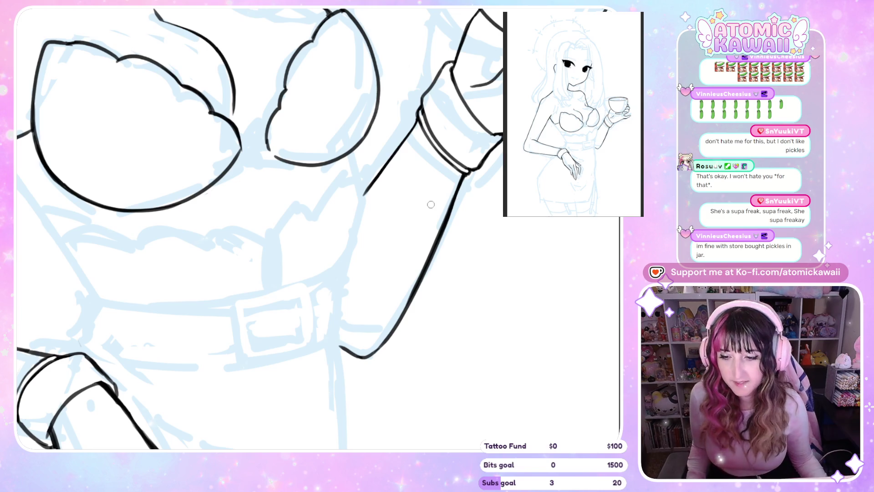
scroll(436, 203, down, 3)
key(h)
key(h)
key(h)
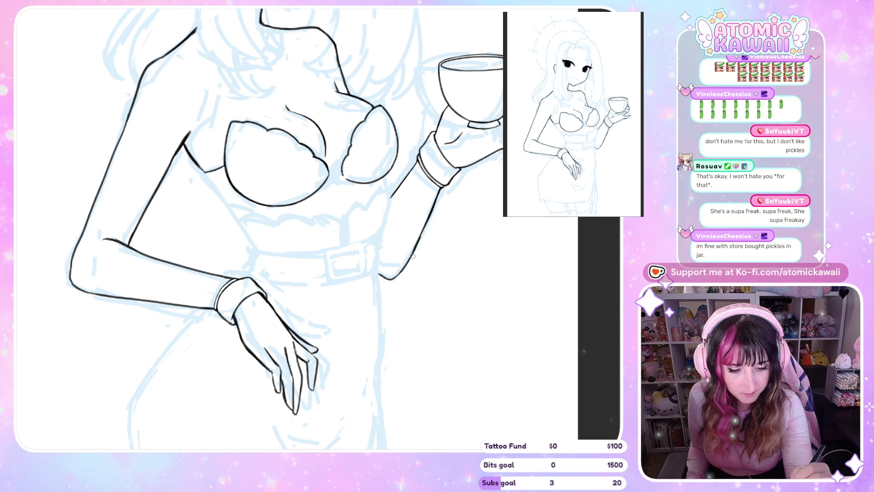
key(h)
scroll(433, 104, up, 5)
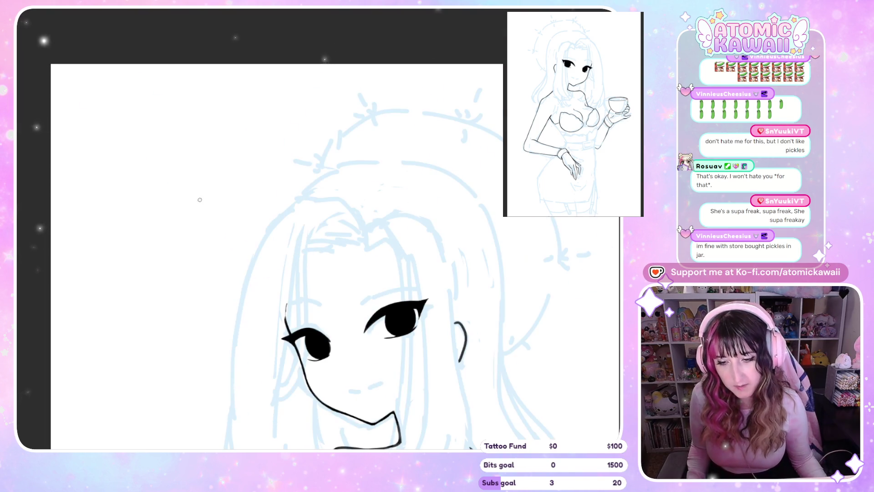
scroll(93, 223, down, 5)
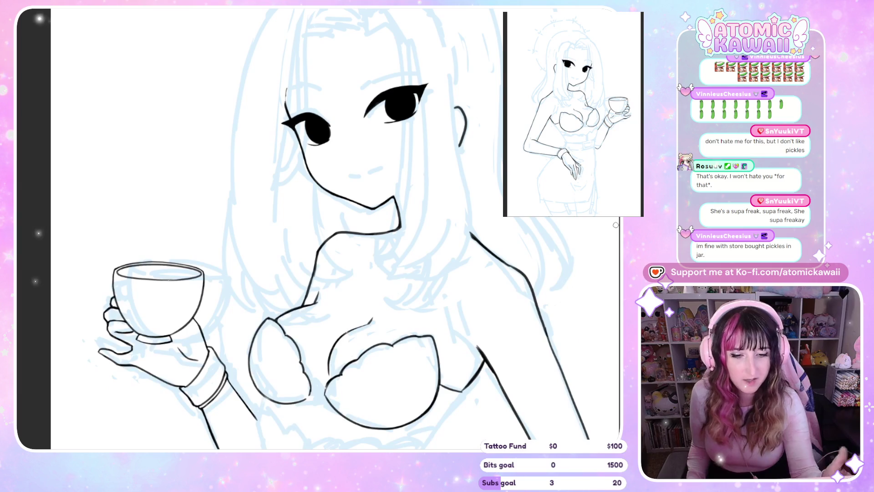
scroll(224, 131, down, 5)
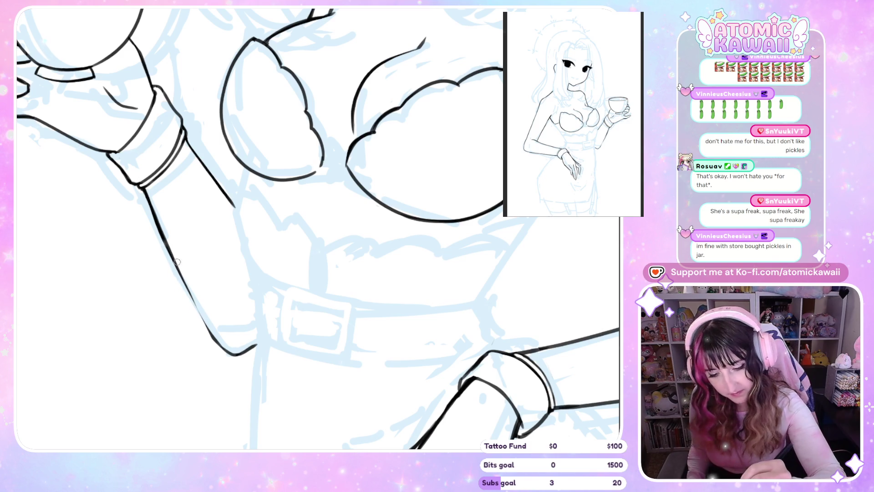
Re-ink the lower forearm as one smooth line to the waist, comparing it by undo and mirroring.
drag(187, 289, 225, 348)
key(ctrl+z)
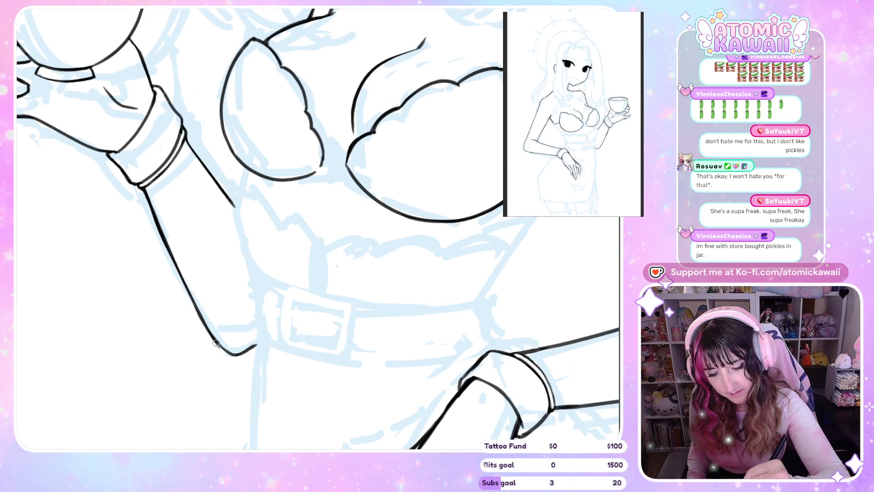
key(ctrl+z)
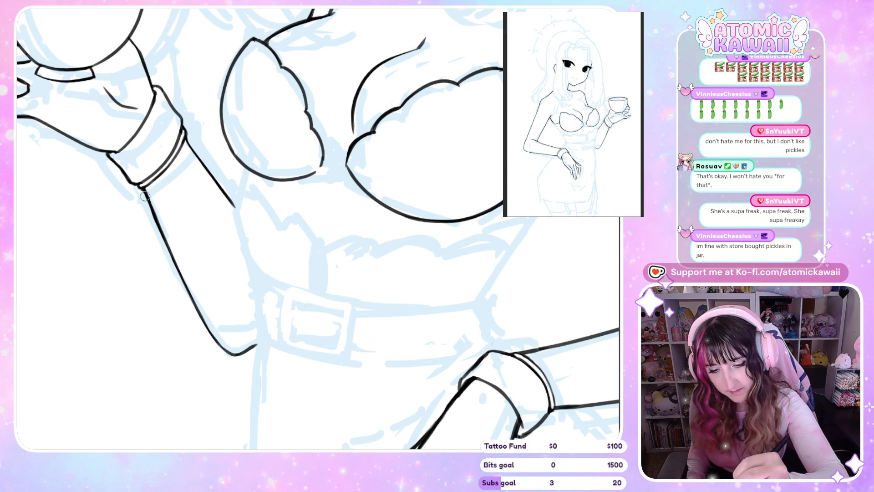
key(m)
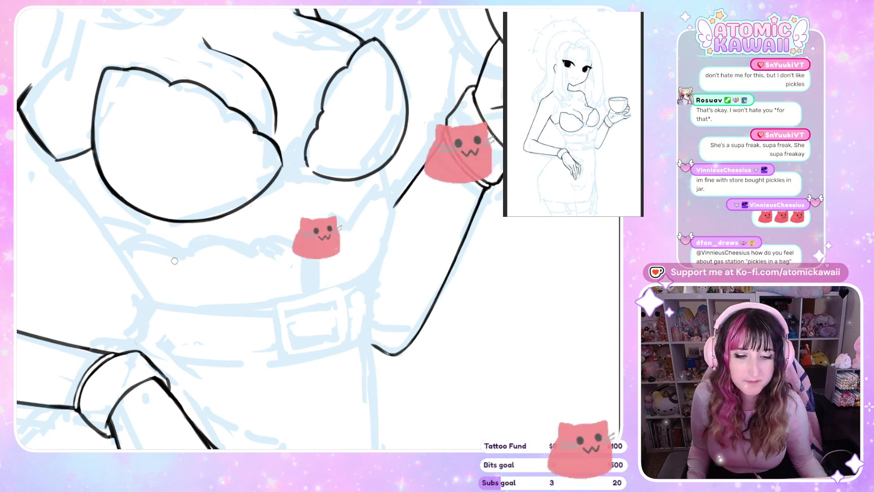
scroll(265, 255, down, 3)
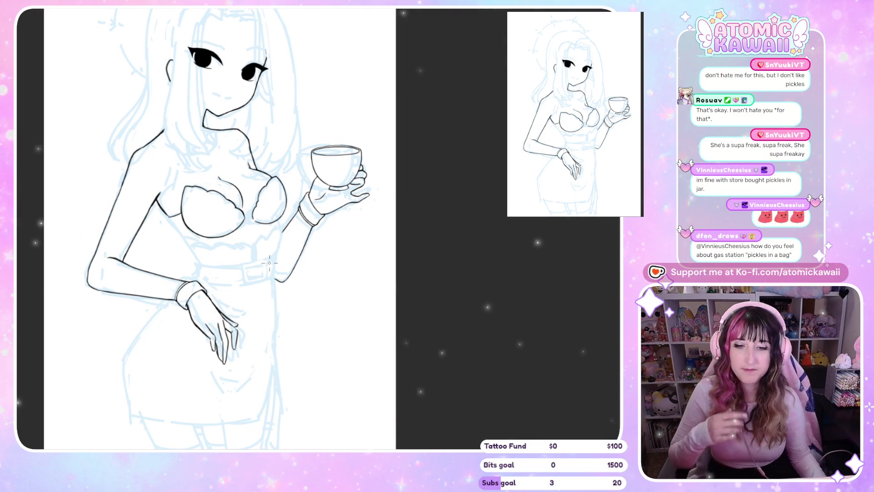
scroll(240, 275, up, 3)
scroll(181, 279, up, 2)
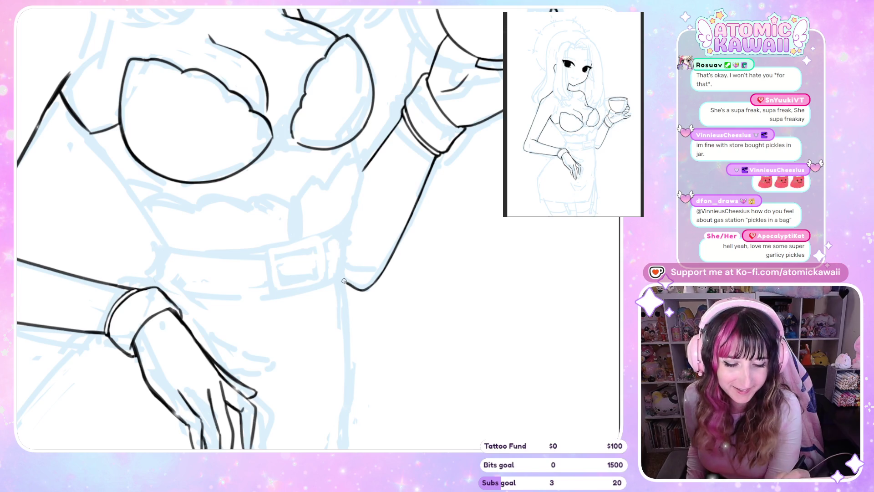
key(h)
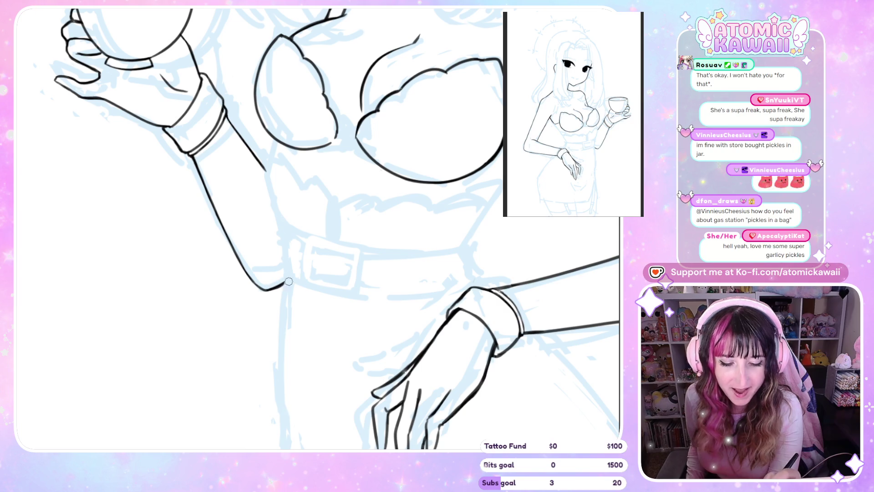
key(h)
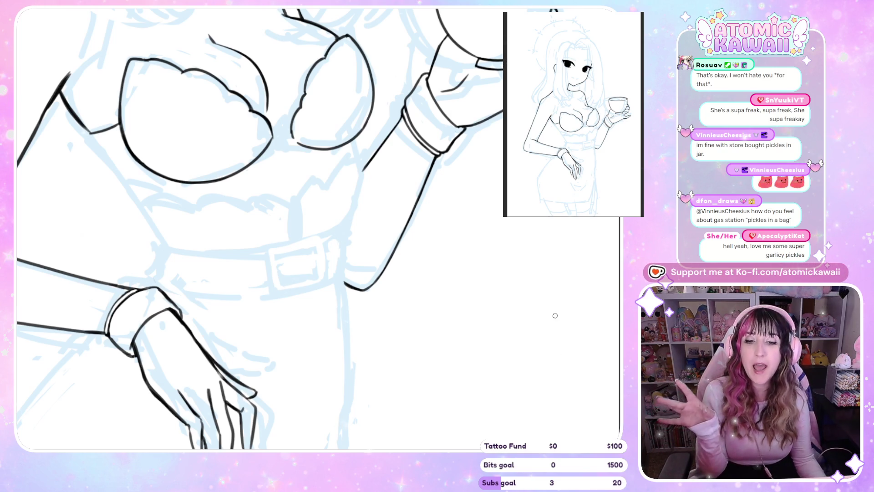
Close the gap in the left cup's lower-right outline, checking it in mirrored view.
scroll(410, 310, down, 2)
scroll(378, 283, up, 2)
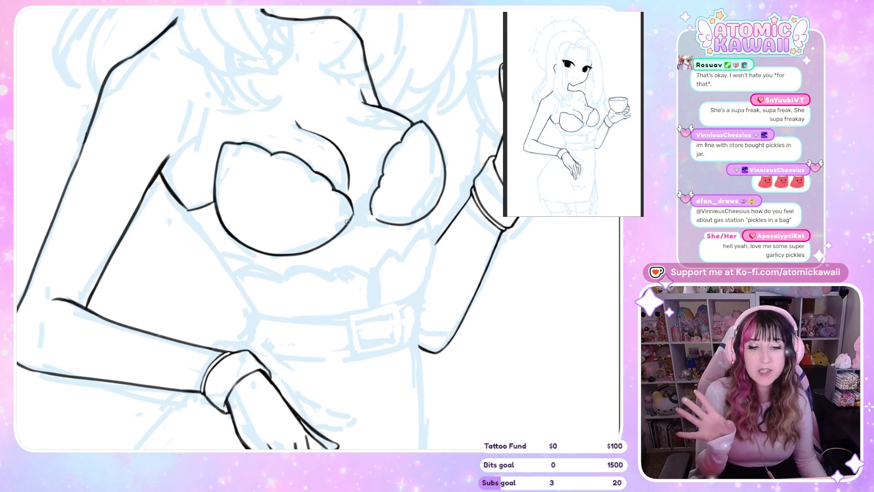
scroll(348, 218, up, 1)
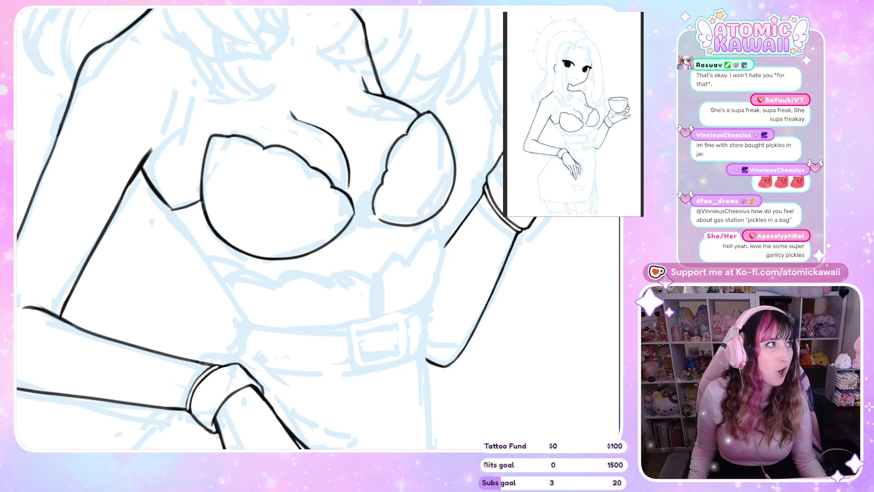
key(m)
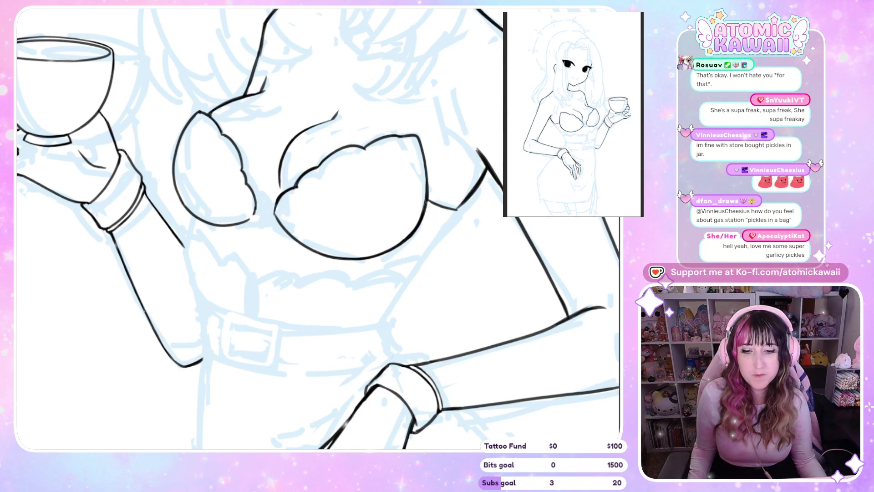
scroll(509, 231, up, 4)
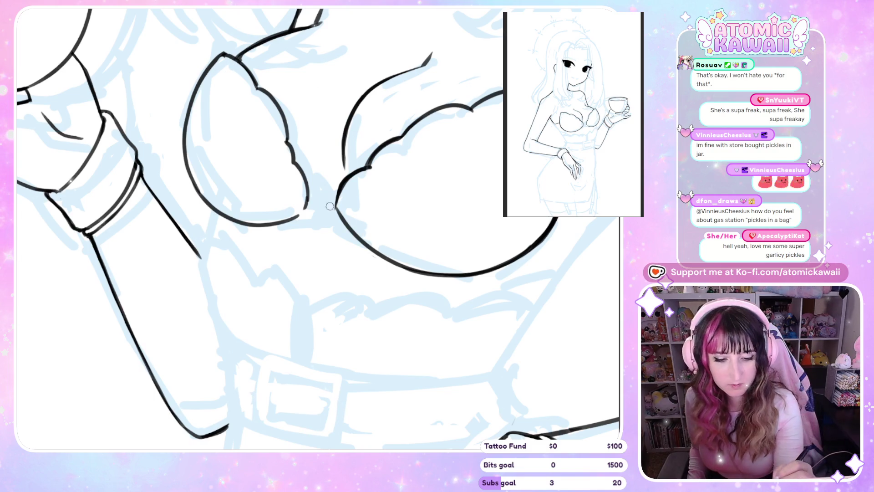
drag(306, 207, 297, 218)
key(m)
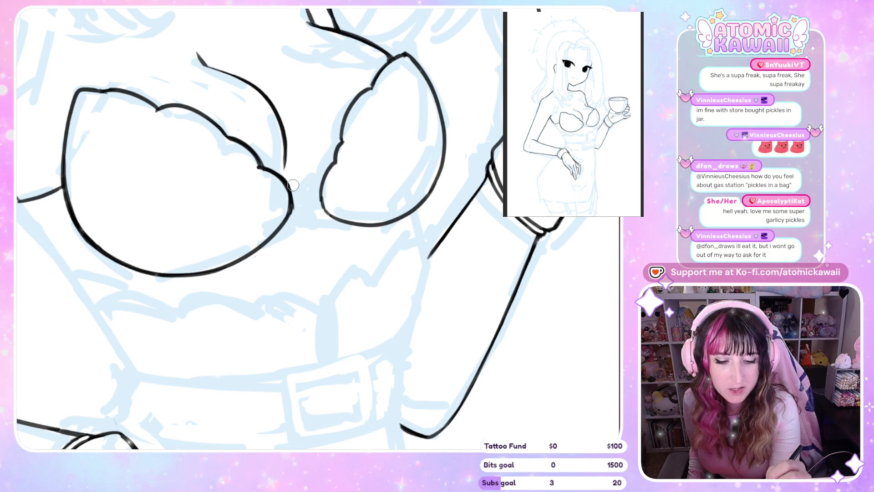
key(m)
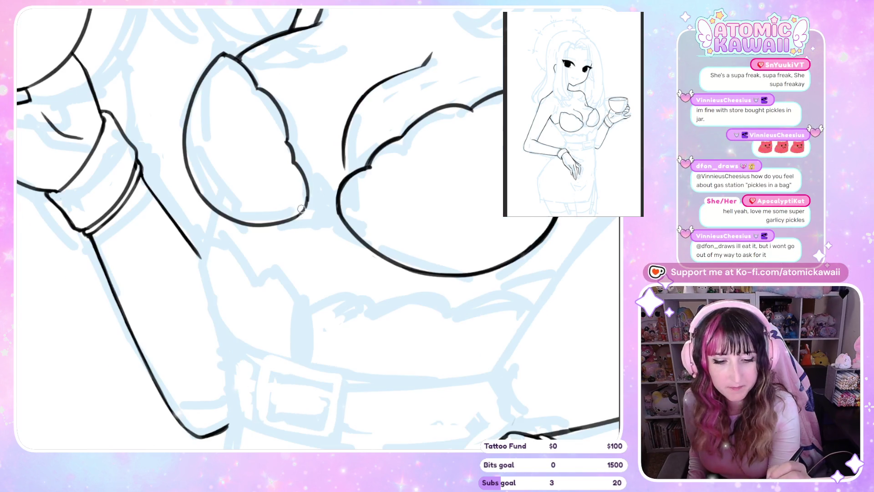
Ink the right cup's left outline and thicken the left cup's bottom-right curve, checking mirrored.
mouse_move(339, 211)
mouse_down()
mouse_move(343, 190)
mouse_move(366, 169)
mouse_up()
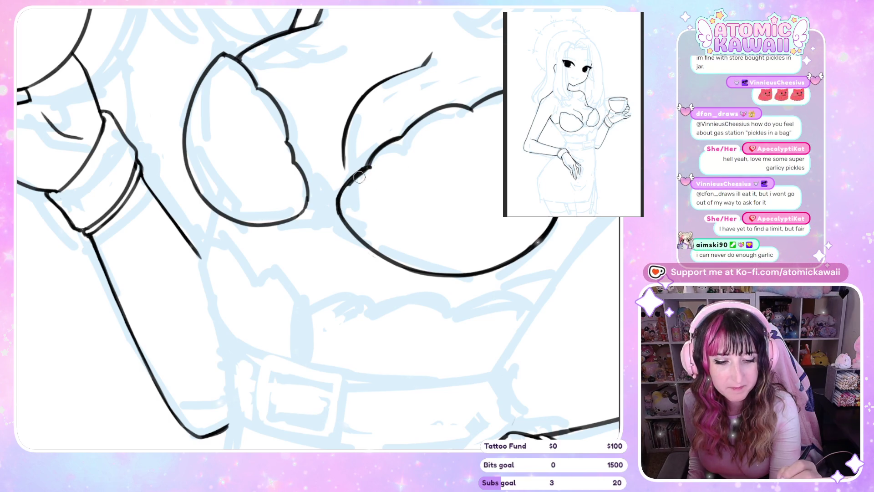
key(h)
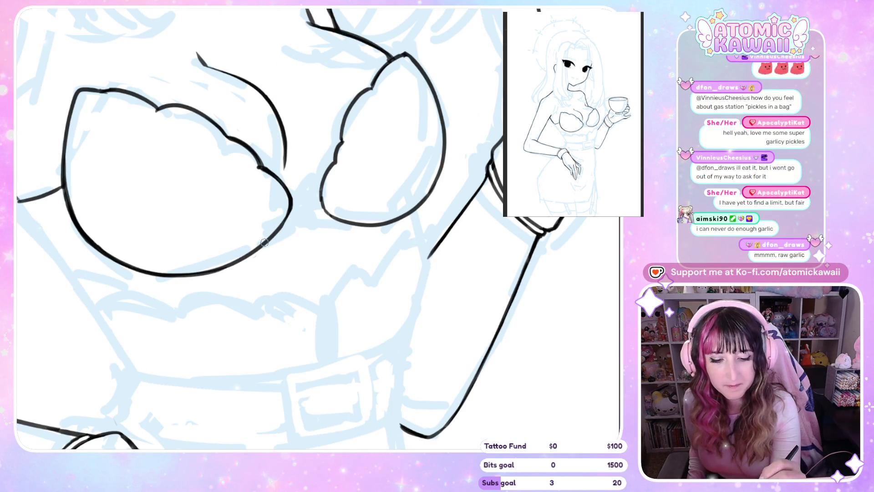
key(h)
key(h)
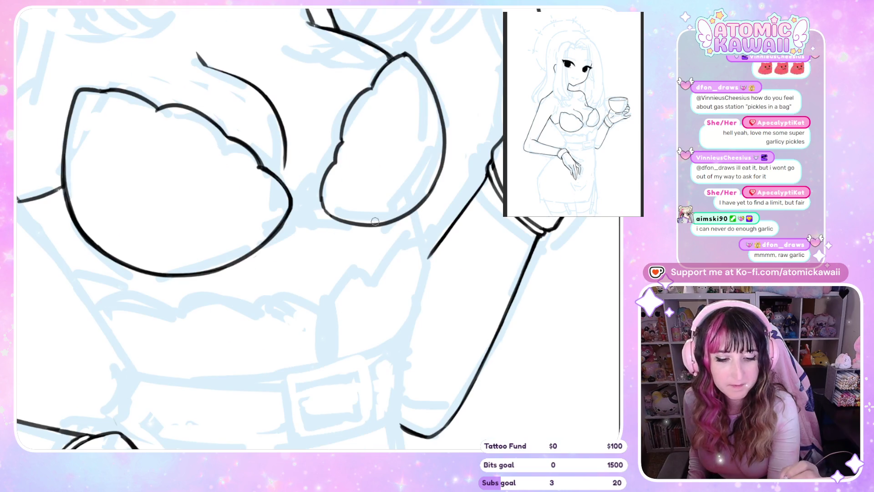
key(h)
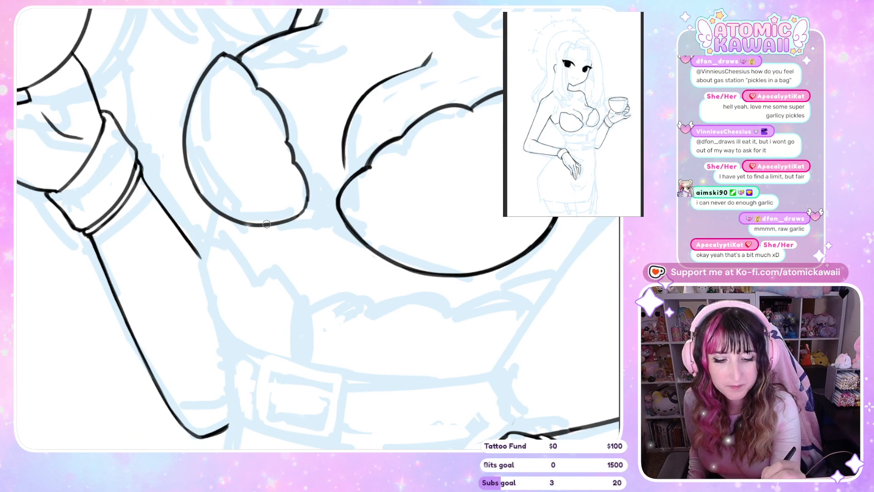
drag(275, 223, 305, 211)
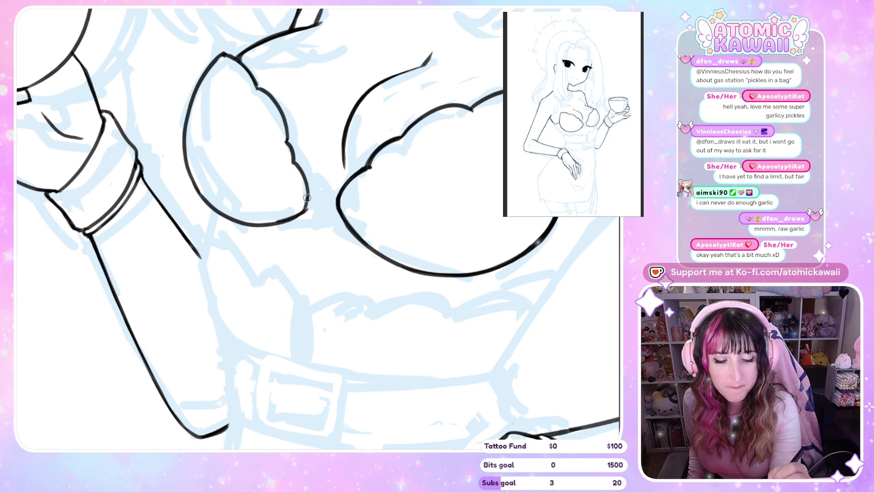
key(h)
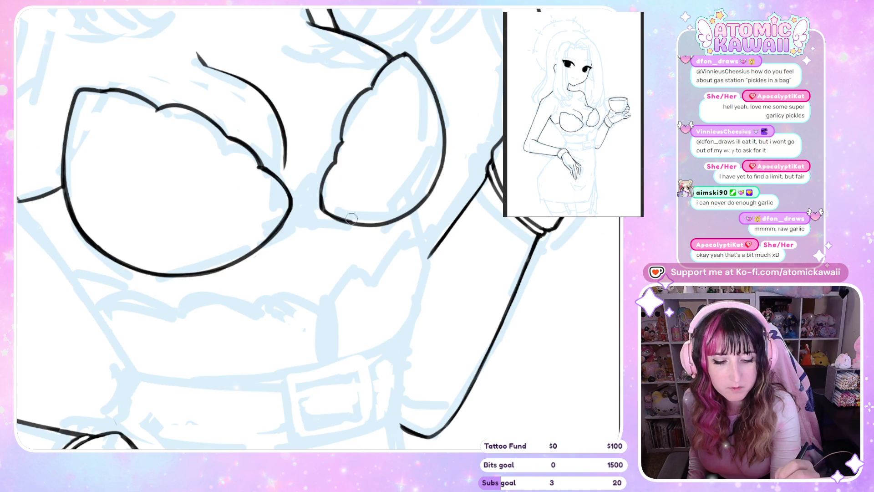
key(h)
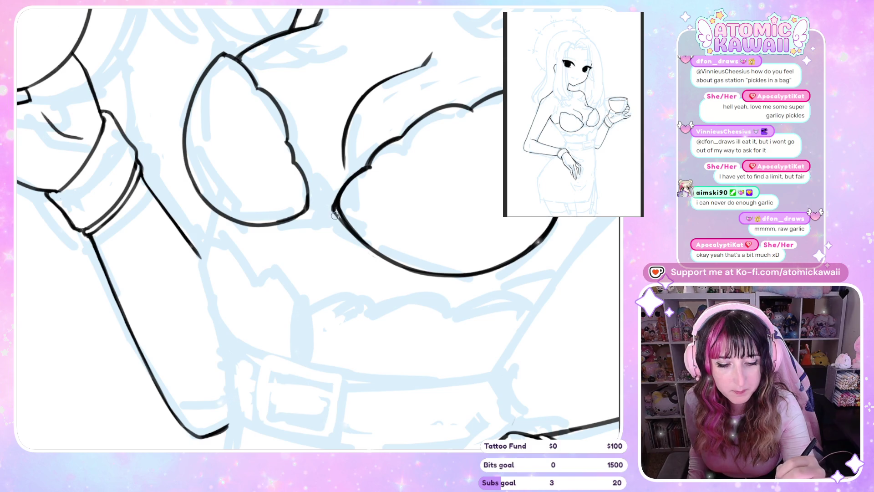
Touch up the right cup's left tip and lower-left edge and the left cup's lower-right edge.
drag(332, 205, 346, 221)
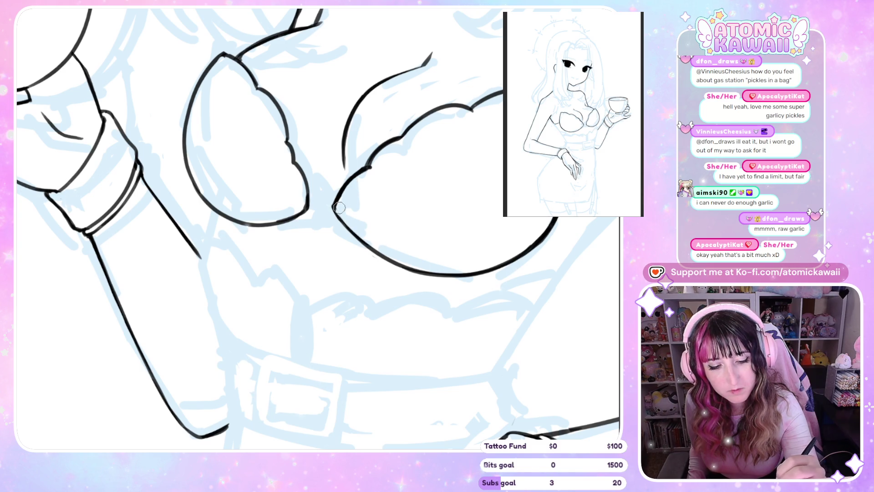
key(h)
key(h)
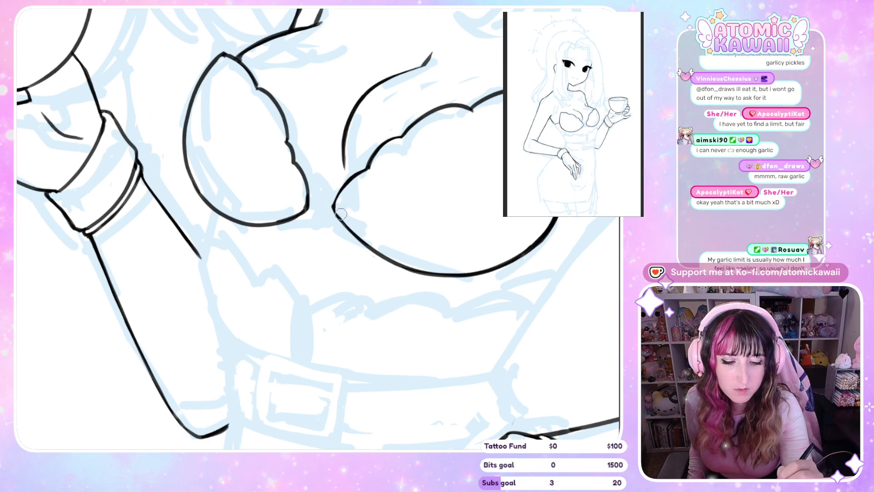
key(h)
drag(282, 226, 297, 202)
key(h)
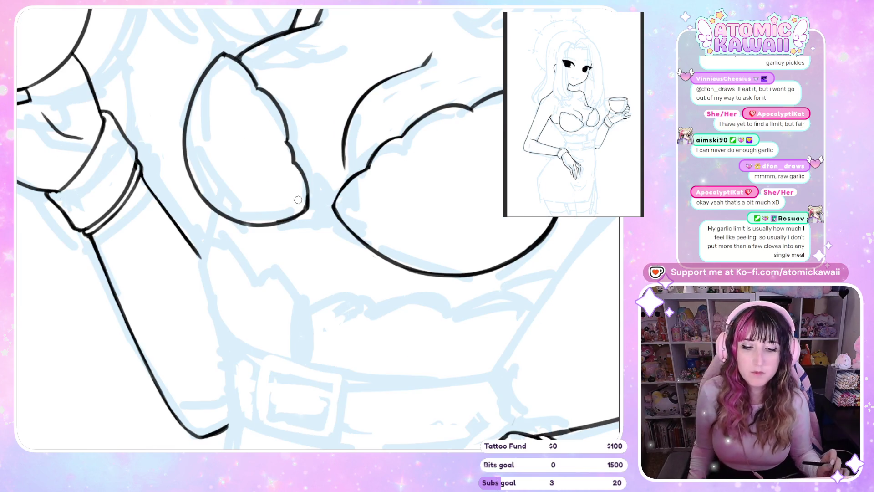
key(h)
drag(328, 213, 323, 180)
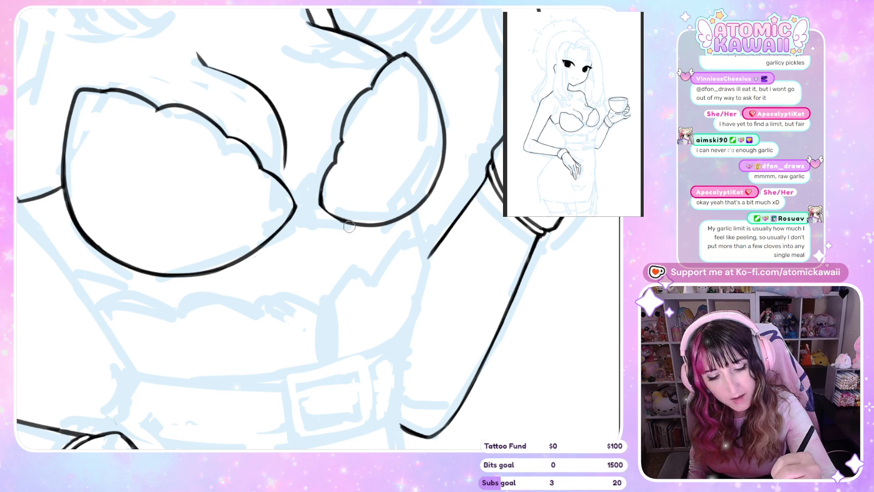
key(h)
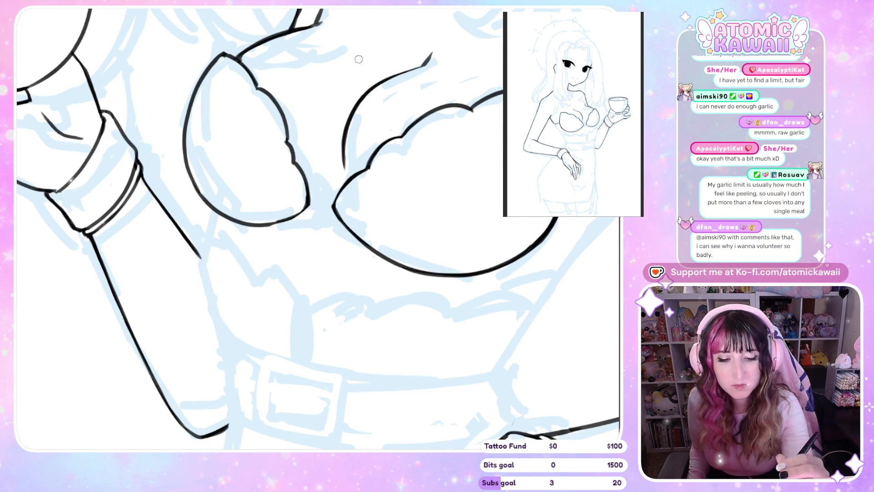
key(h)
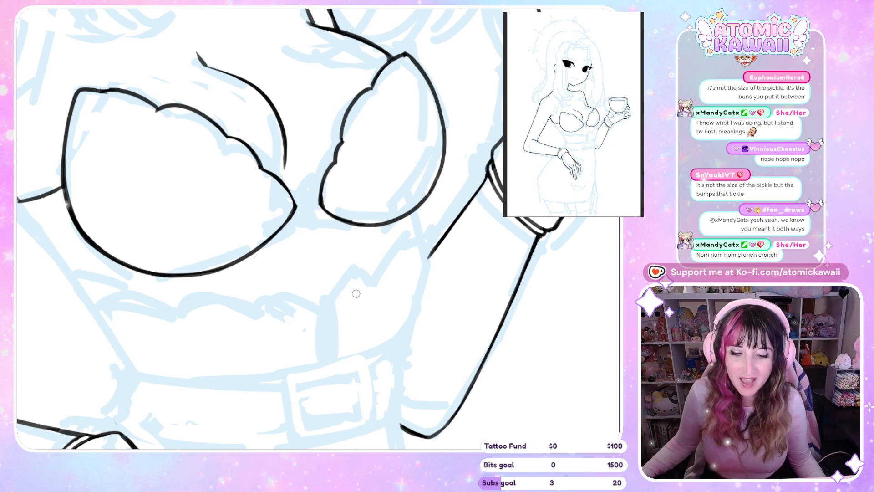
scroll(271, 244, down, 5)
scroll(271, 244, up, 3)
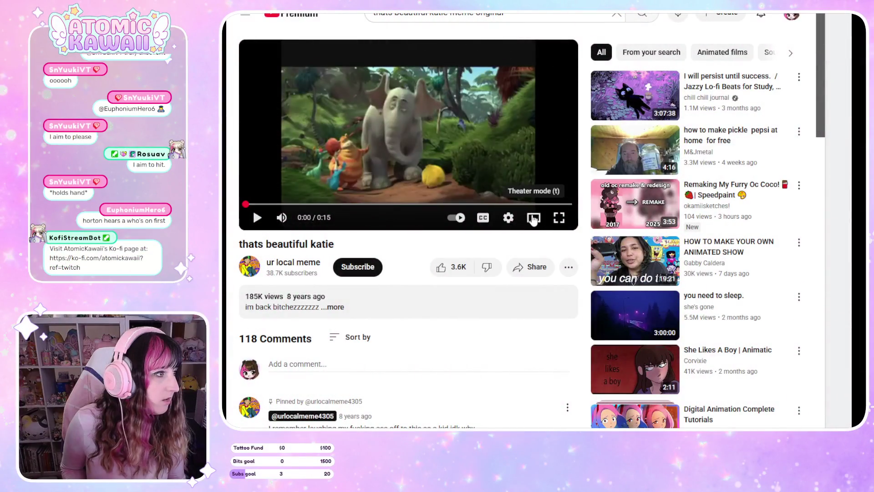
Put the 'thats beautiful katie' video in theater mode, play it to 0:04, then rewind to 0:00.
click(533, 217)
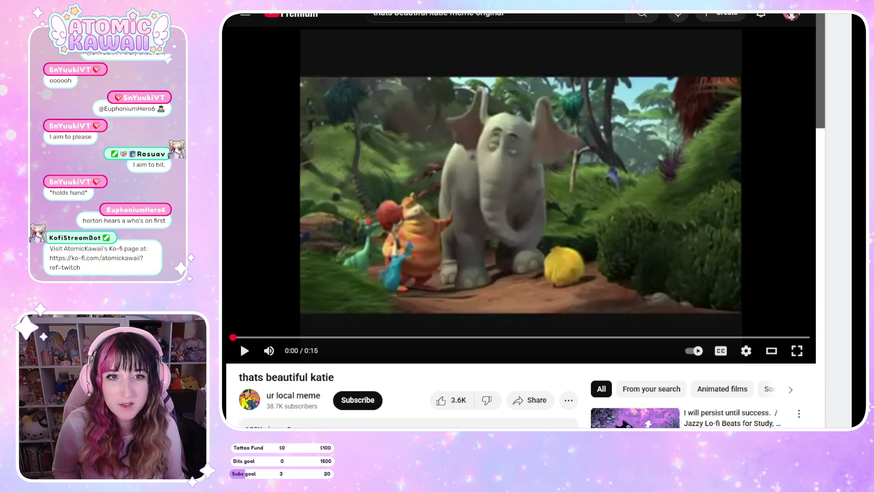
click(523, 195)
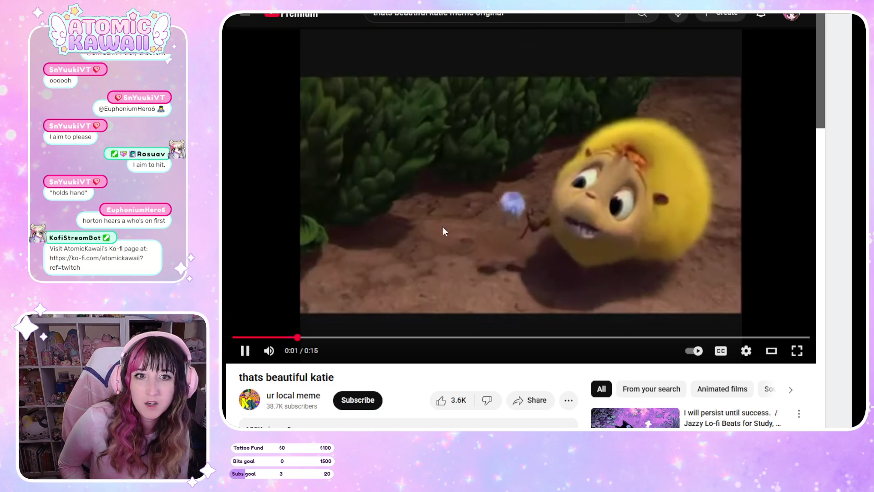
click(447, 186)
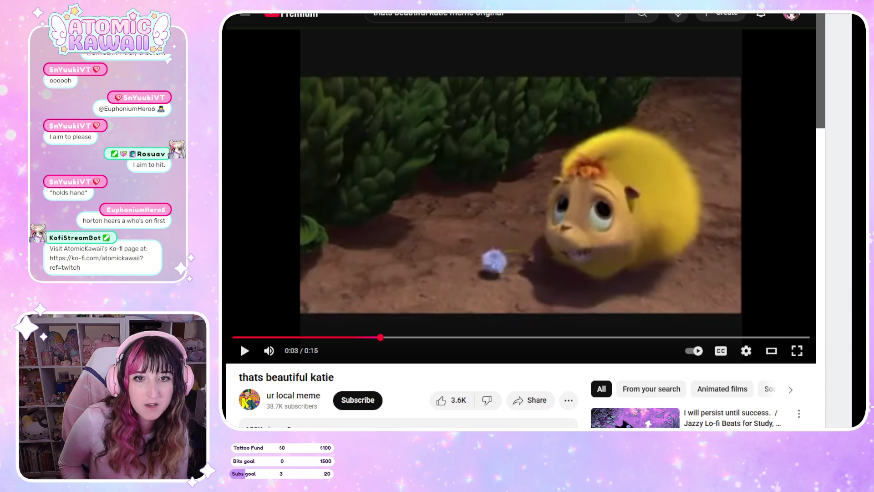
click(478, 135)
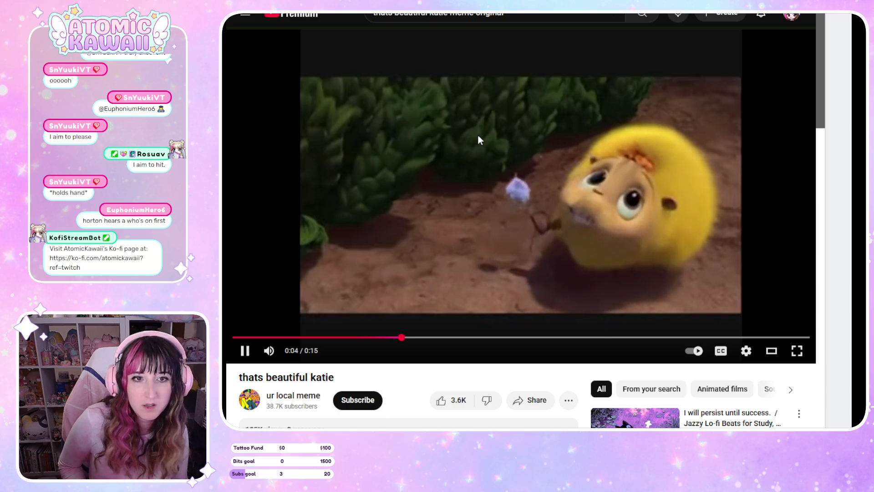
click(478, 135)
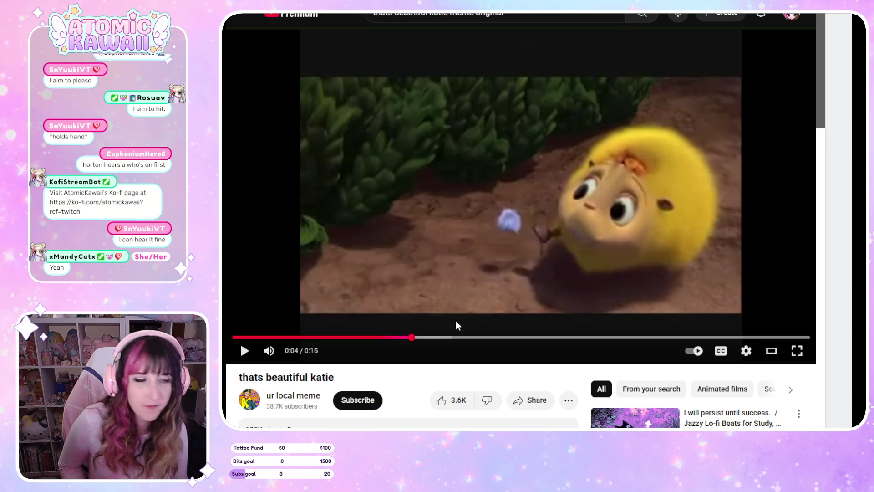
mouse_move(400, 340)
mouse_down()
mouse_move(231, 307)
mouse_move(237, 294)
mouse_up()
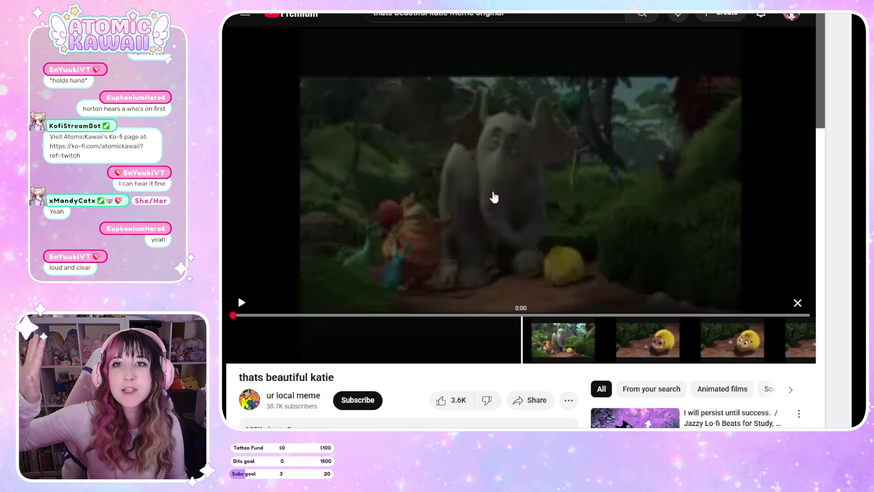
Play the video from the start and dismiss the Up Next autoplay suggestion.
click(546, 174)
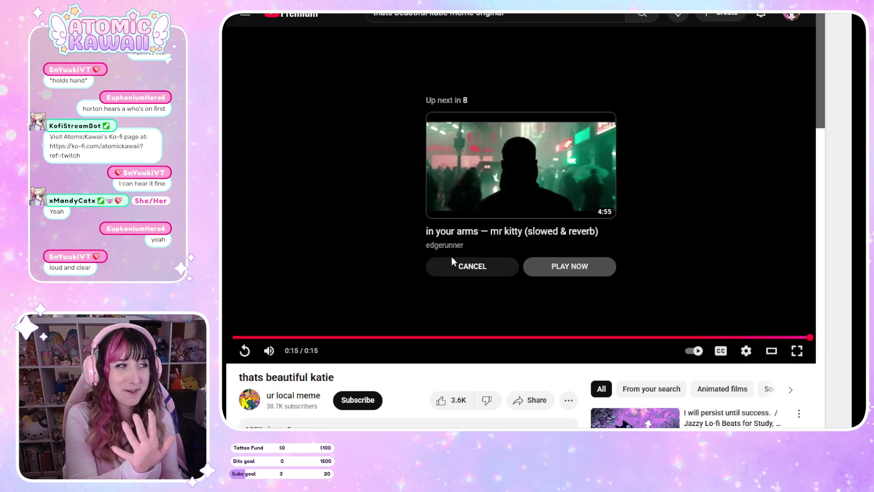
click(458, 266)
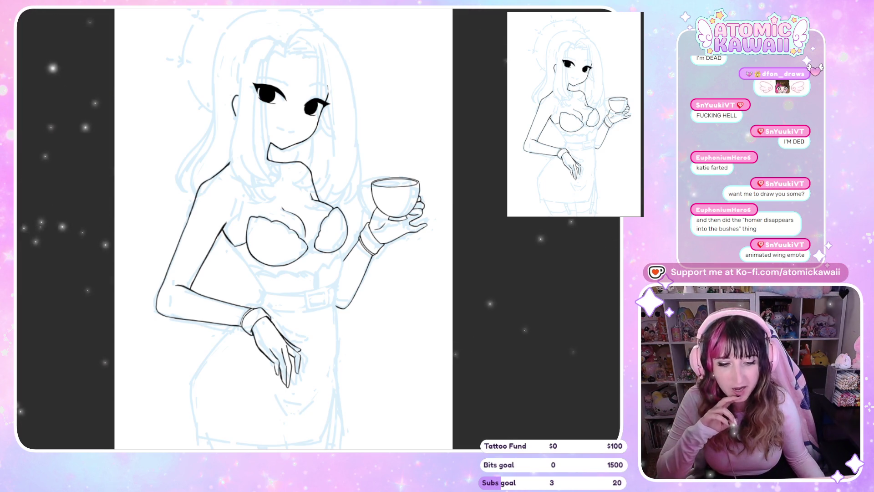
Zoom out on the canvas and restore the undone long-hair lineart strokes.
scroll(435, 197, down, 1)
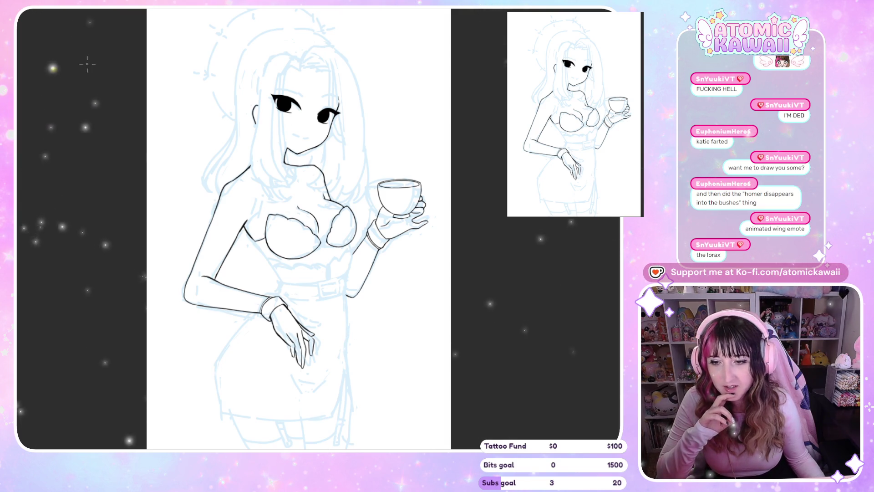
scroll(71, 25, down, 3)
scroll(117, 123, up, 3)
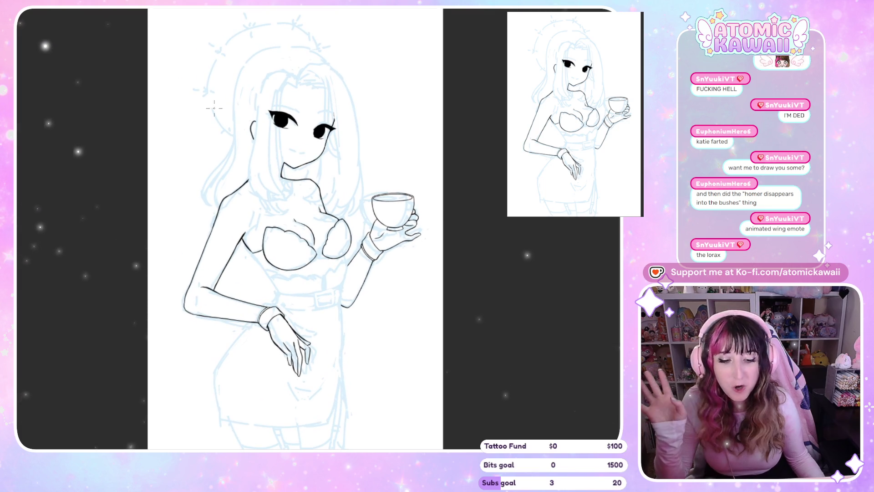
scroll(173, 108, down, 3)
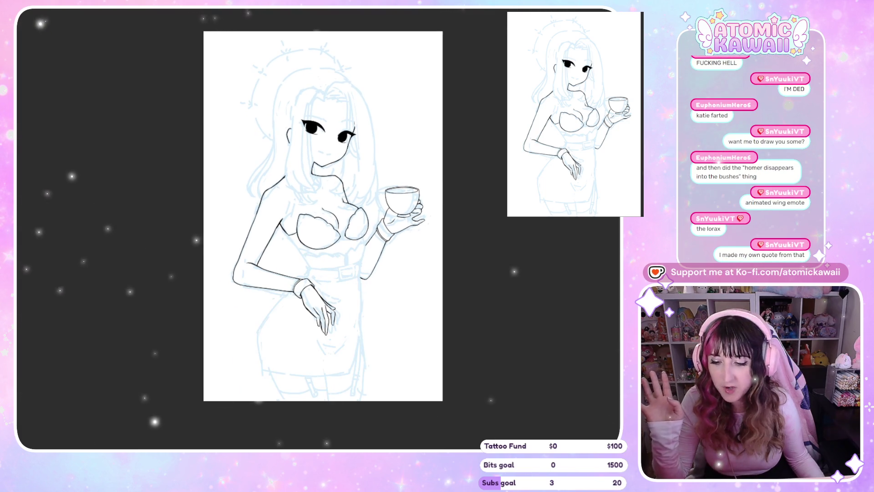
key(ctrl+z)
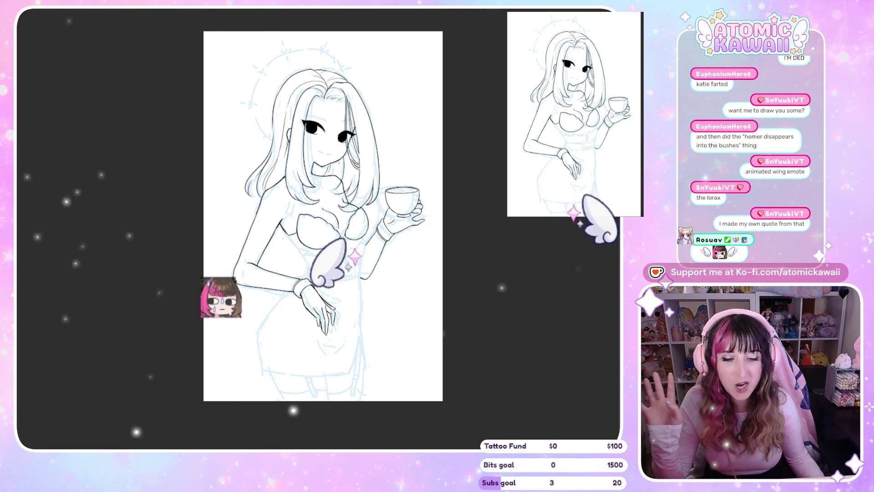